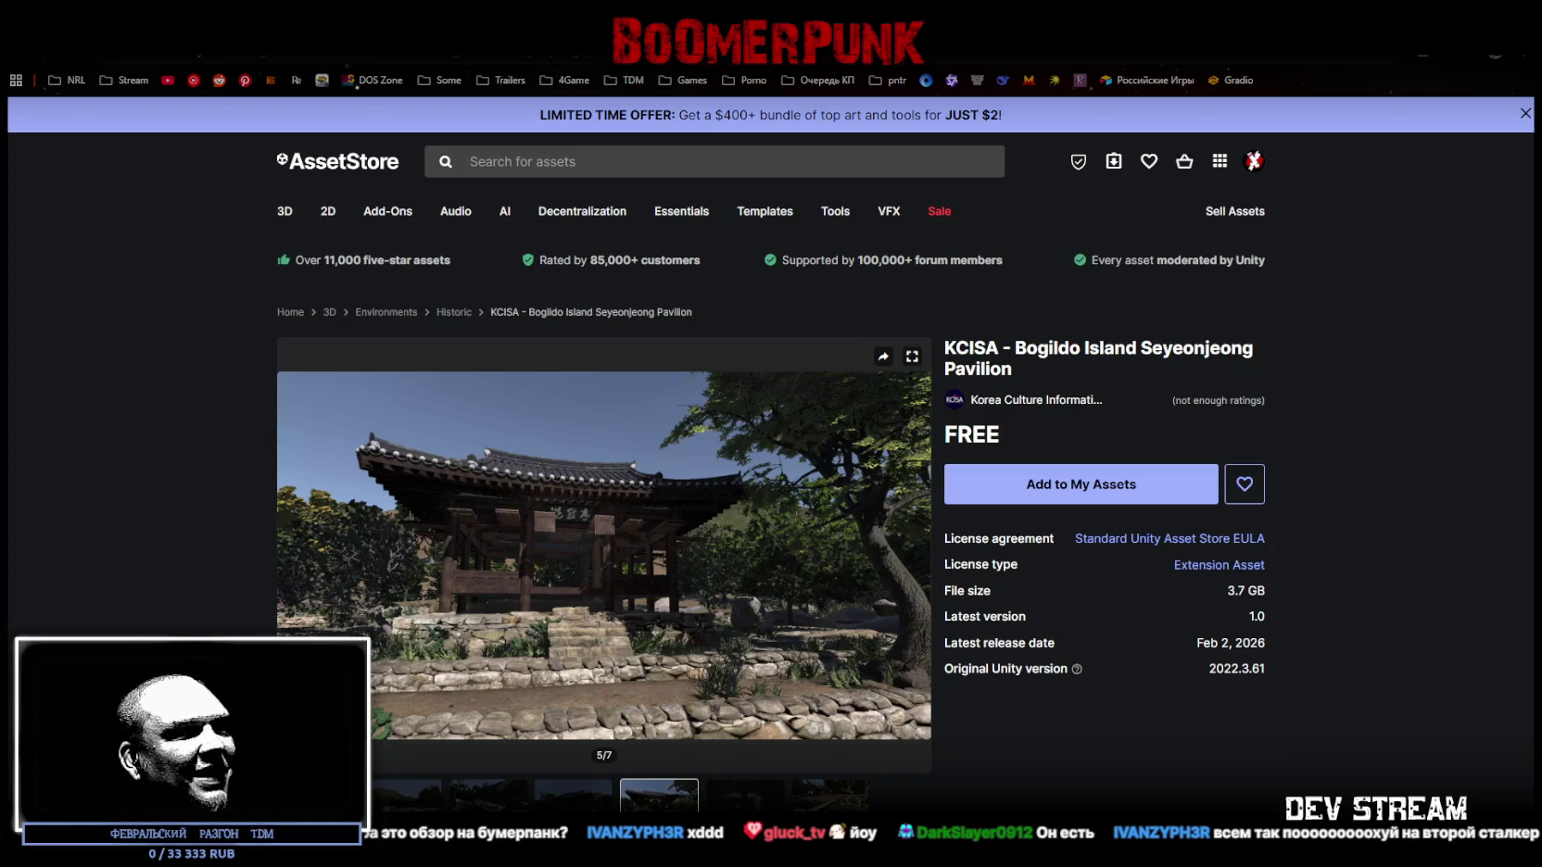
# - Bring the DTF window full screen and scroll down the Atom RPG 2 announcement
pyautogui.hotkey('alt', 'Tab')
pyautogui.doubleClick(750, 158)
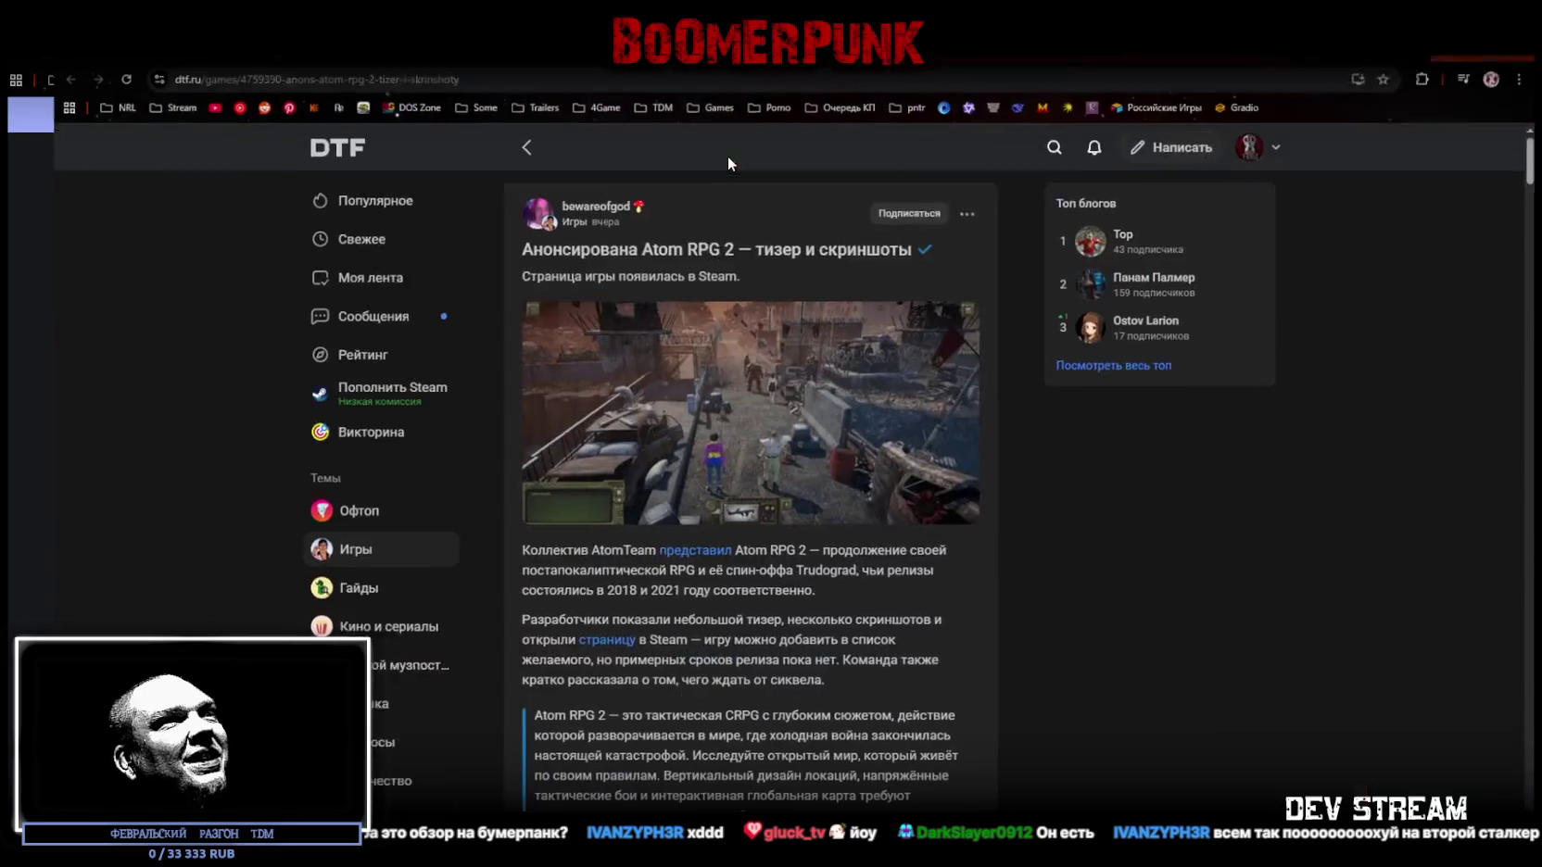
pyautogui.scroll(-20, 662, 549)
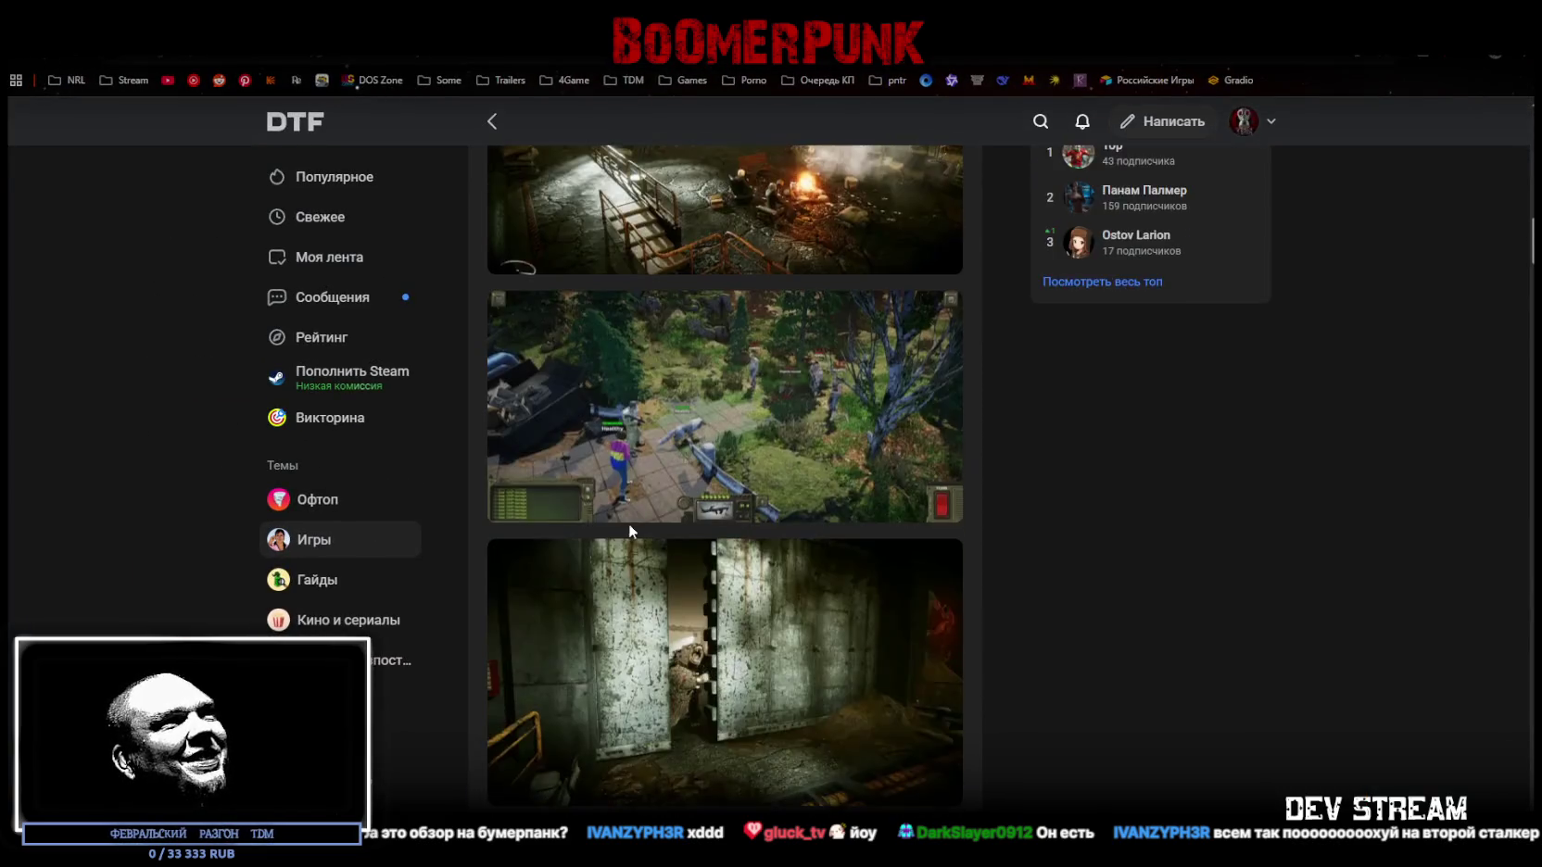
pyautogui.scroll(-15, 627, 522)
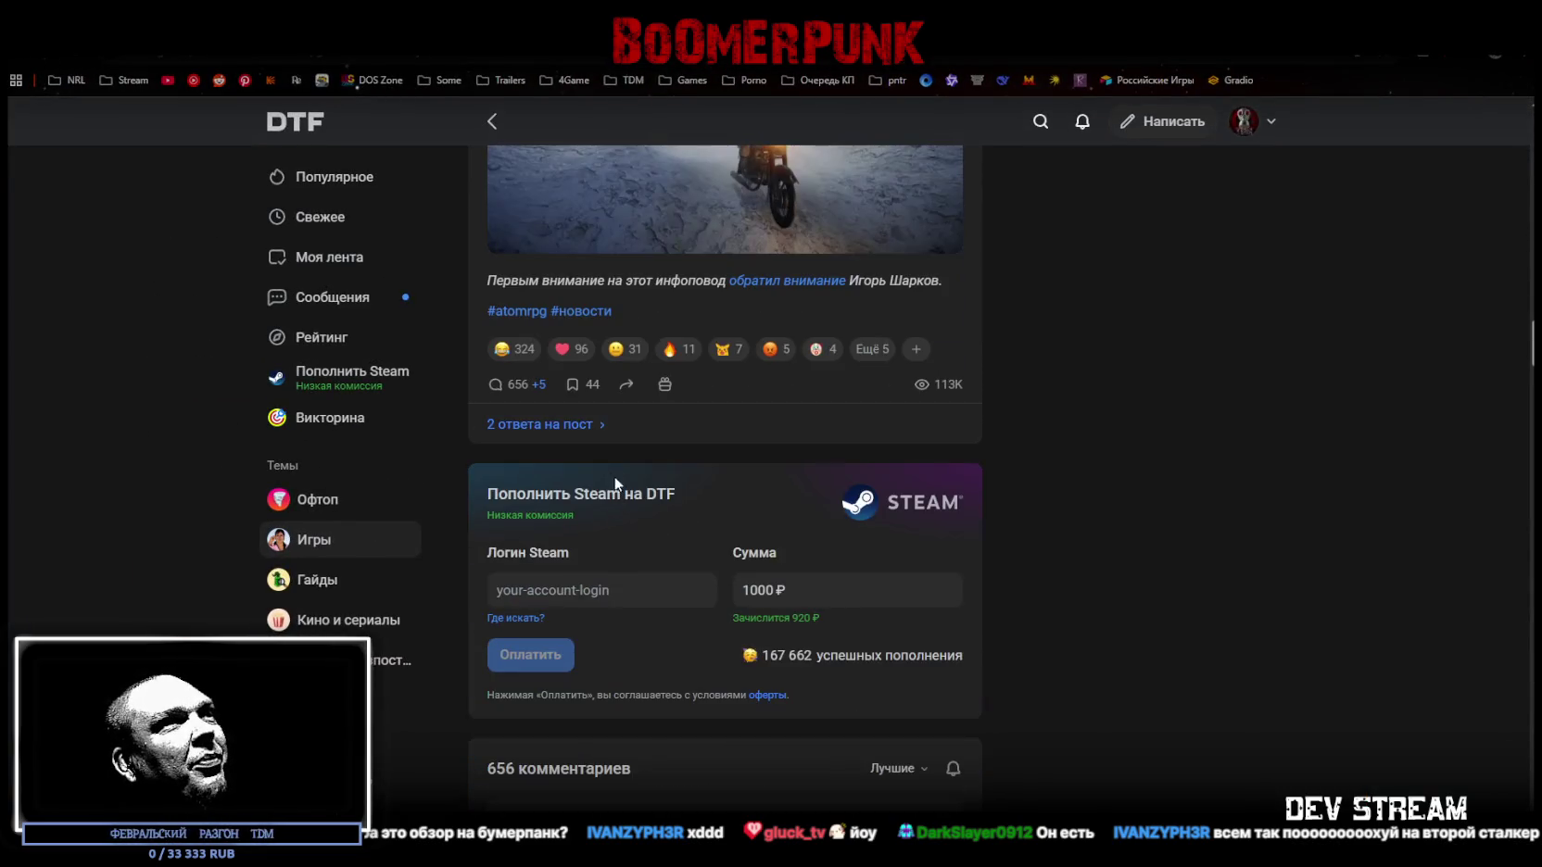
pyautogui.scroll(-6, 525, 394)
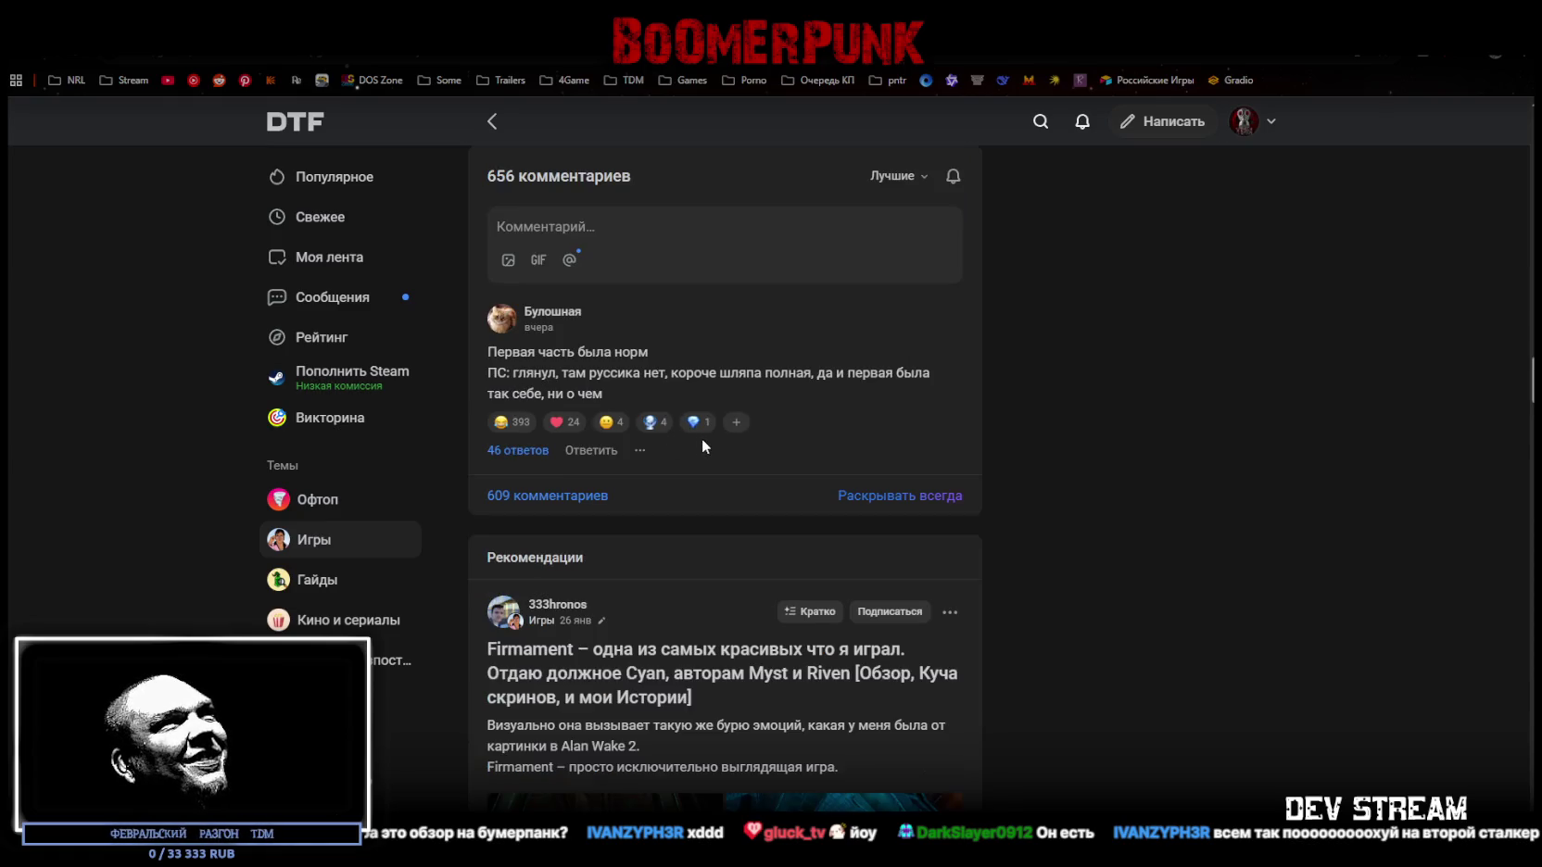
# - Read the top comment by highlighting its lines, then scroll back up the article
pyautogui.moveTo(504, 352); pyautogui.dragTo(653, 354)
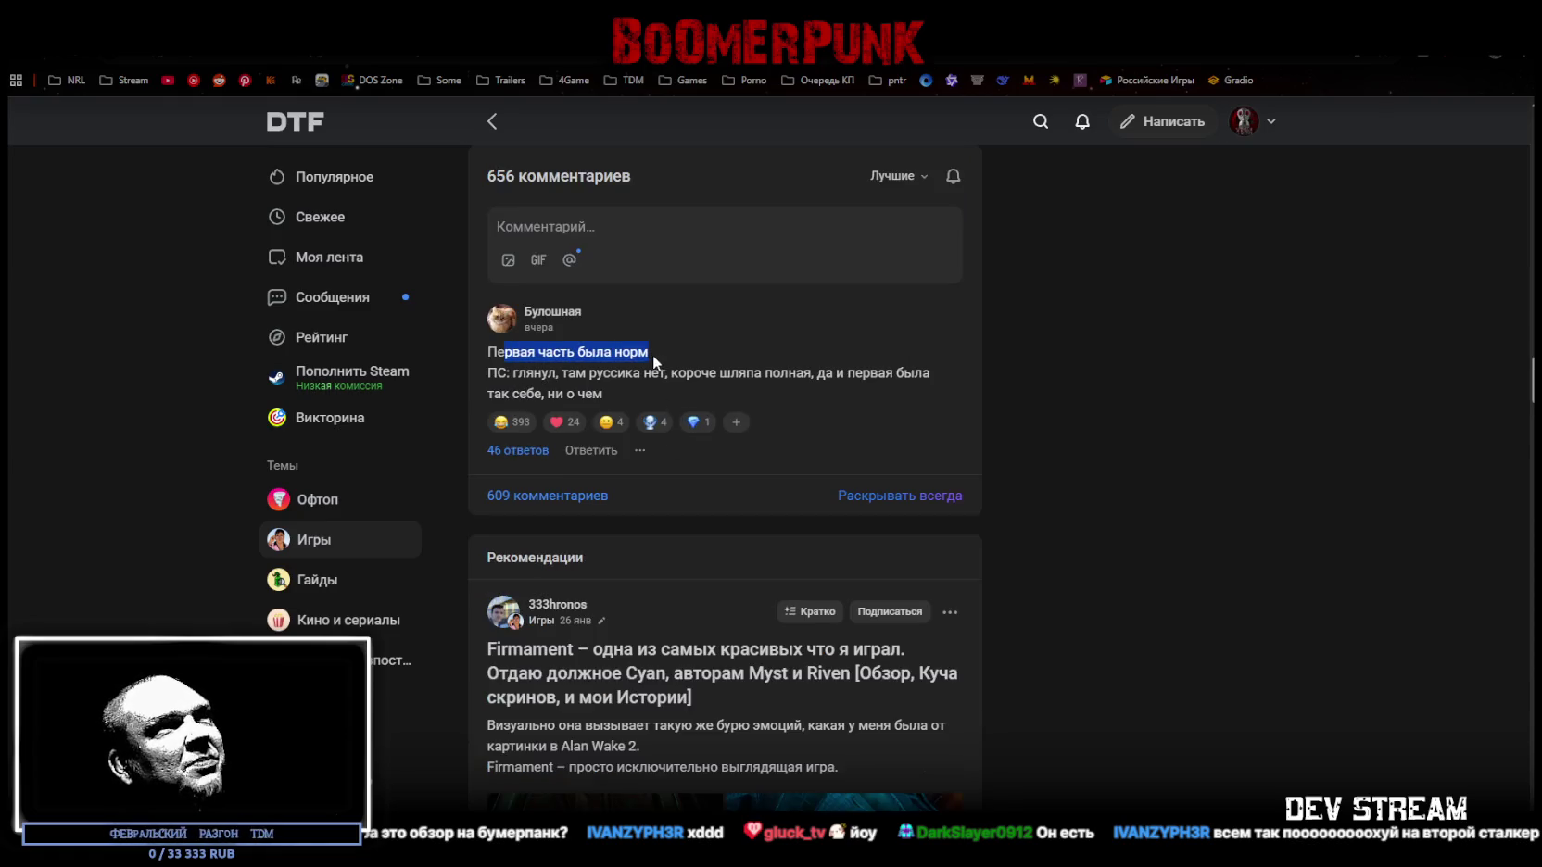
pyautogui.click(529, 376)
pyautogui.moveTo(525, 373); pyautogui.dragTo(862, 372)
pyautogui.moveTo(521, 312)
pyautogui.mouseDown()
pyautogui.moveTo(516, 394)
pyautogui.moveTo(607, 394)
pyautogui.mouseUp()
pyautogui.click(589, 358)
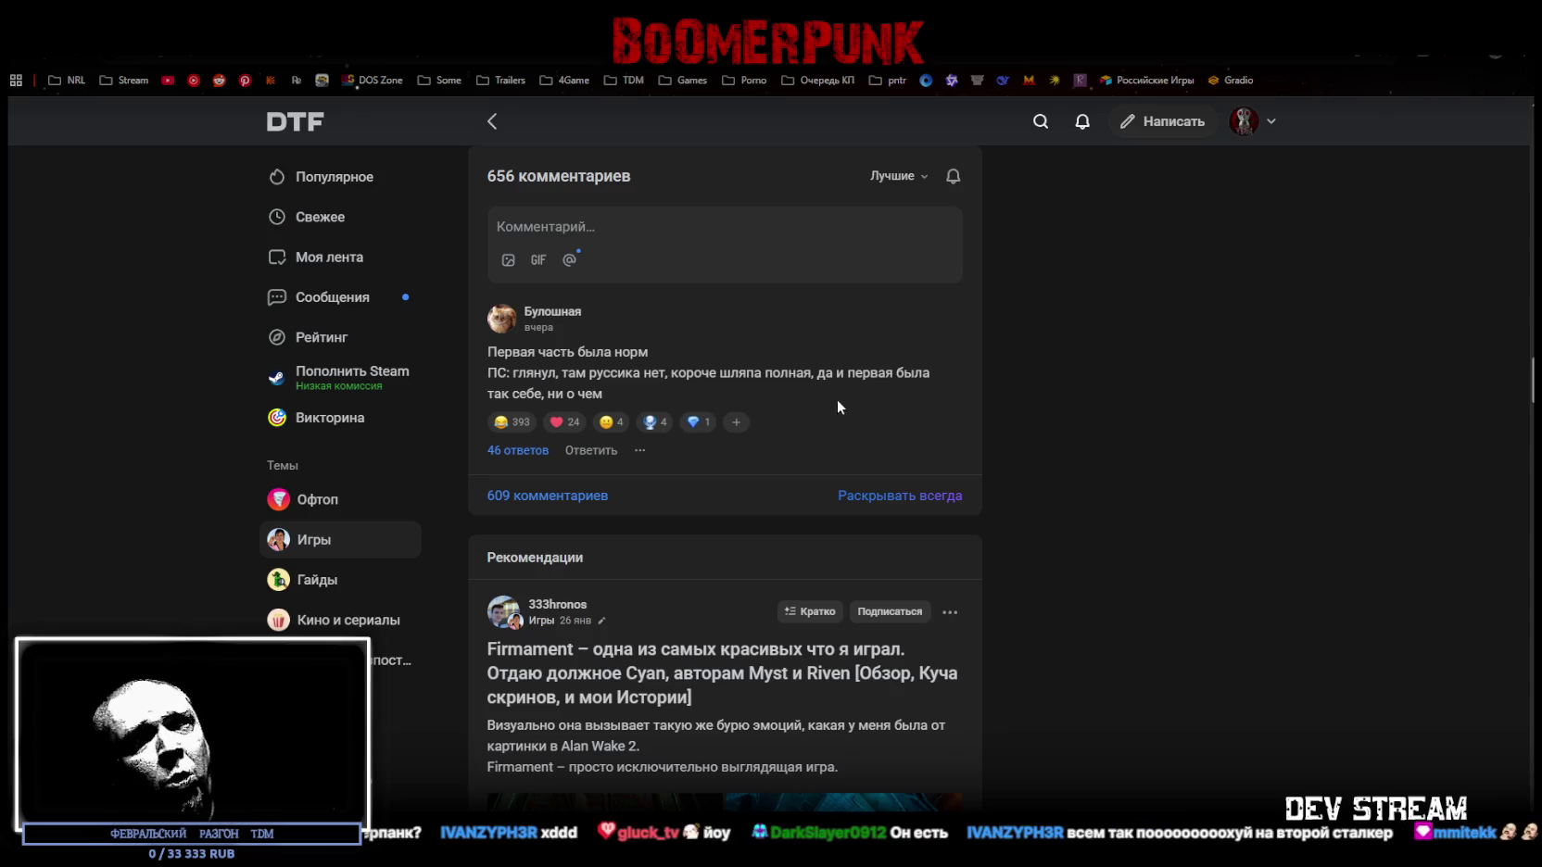
pyautogui.scroll(4, 861, 408)
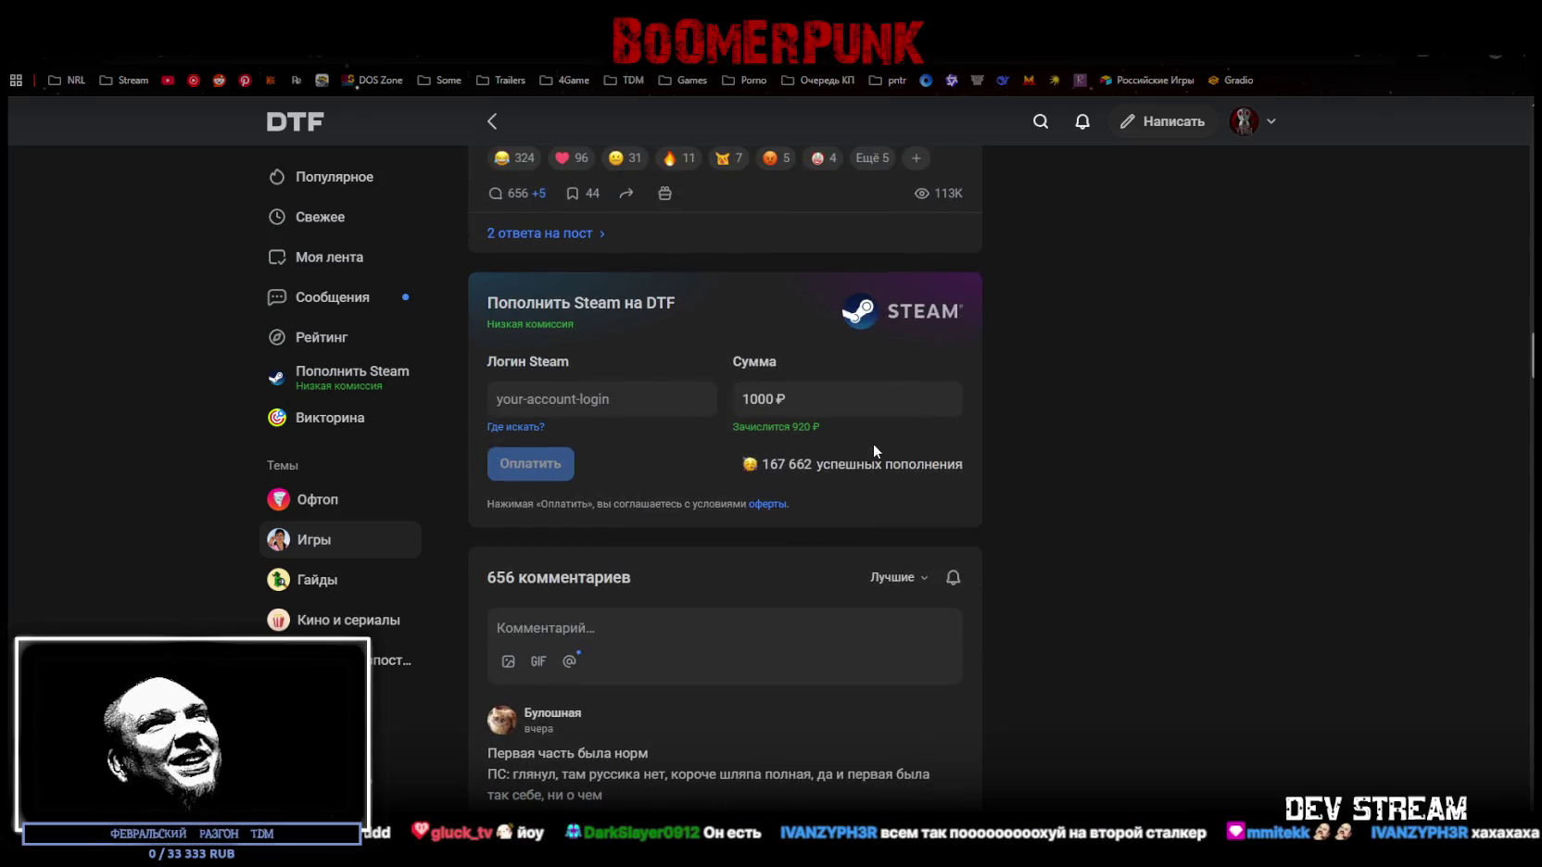
pyautogui.scroll(-5, 564, 452)
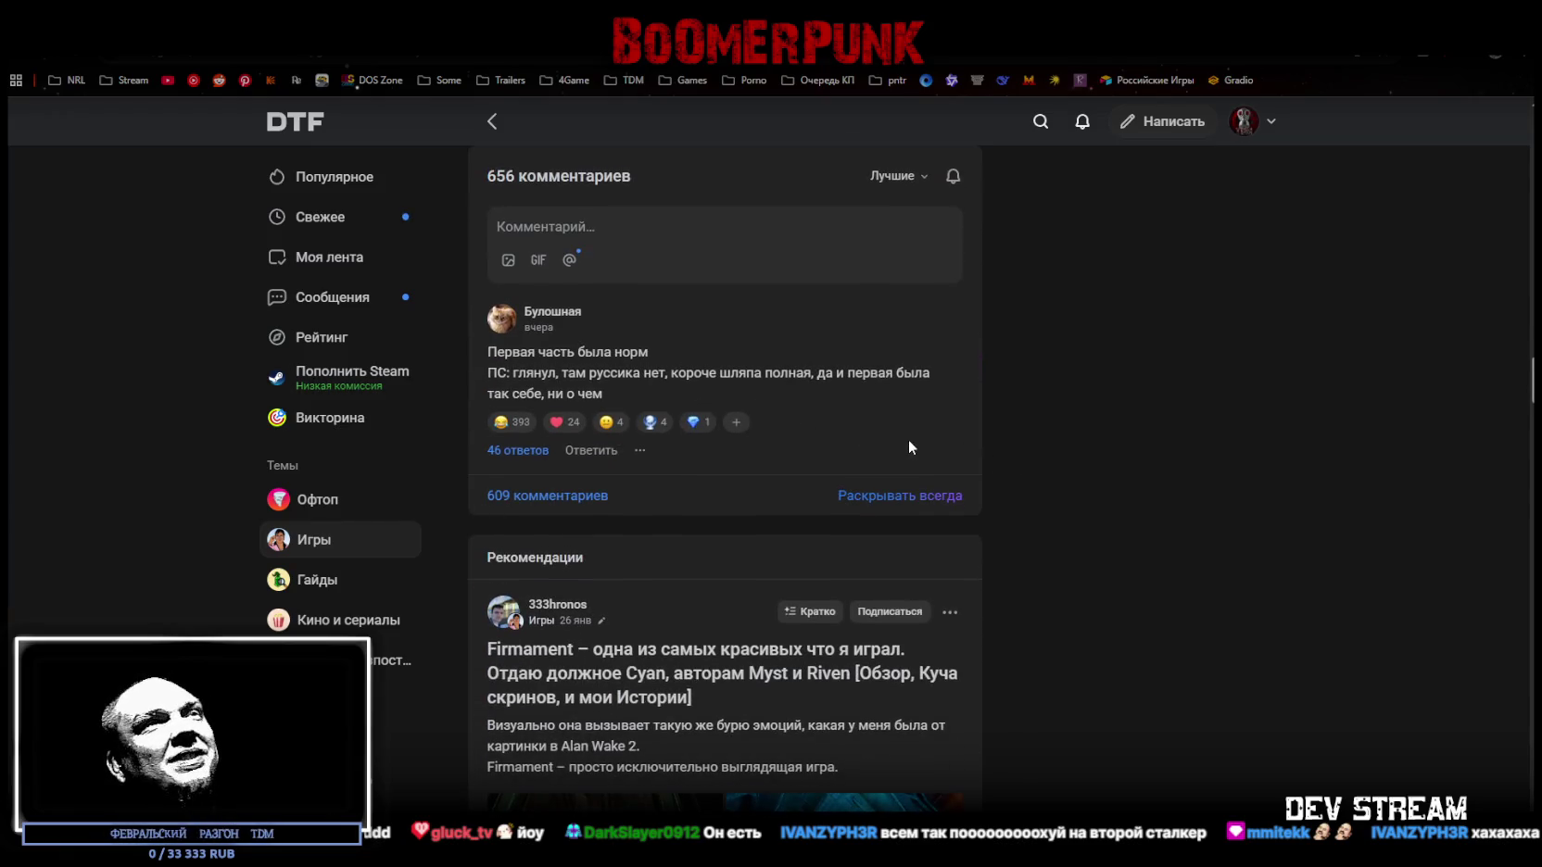
pyautogui.scroll(10, 908, 439)
pyautogui.scroll(8, 885, 456)
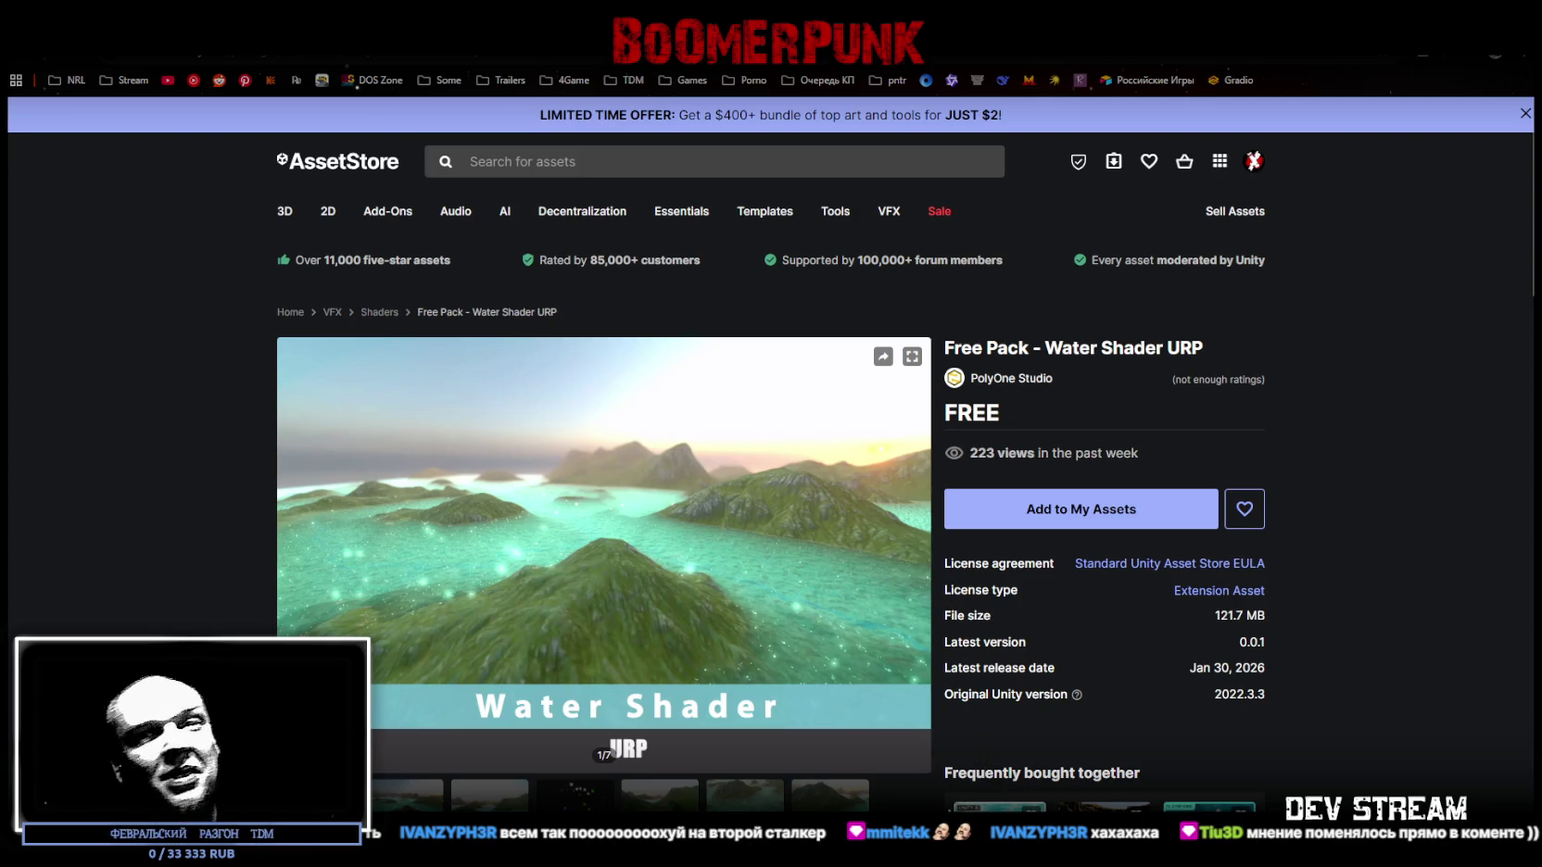
# - Add Free Pack - Water Shader URP to My Assets, accepting the Terms of Service
pyautogui.scroll(-1, 1090, 611)
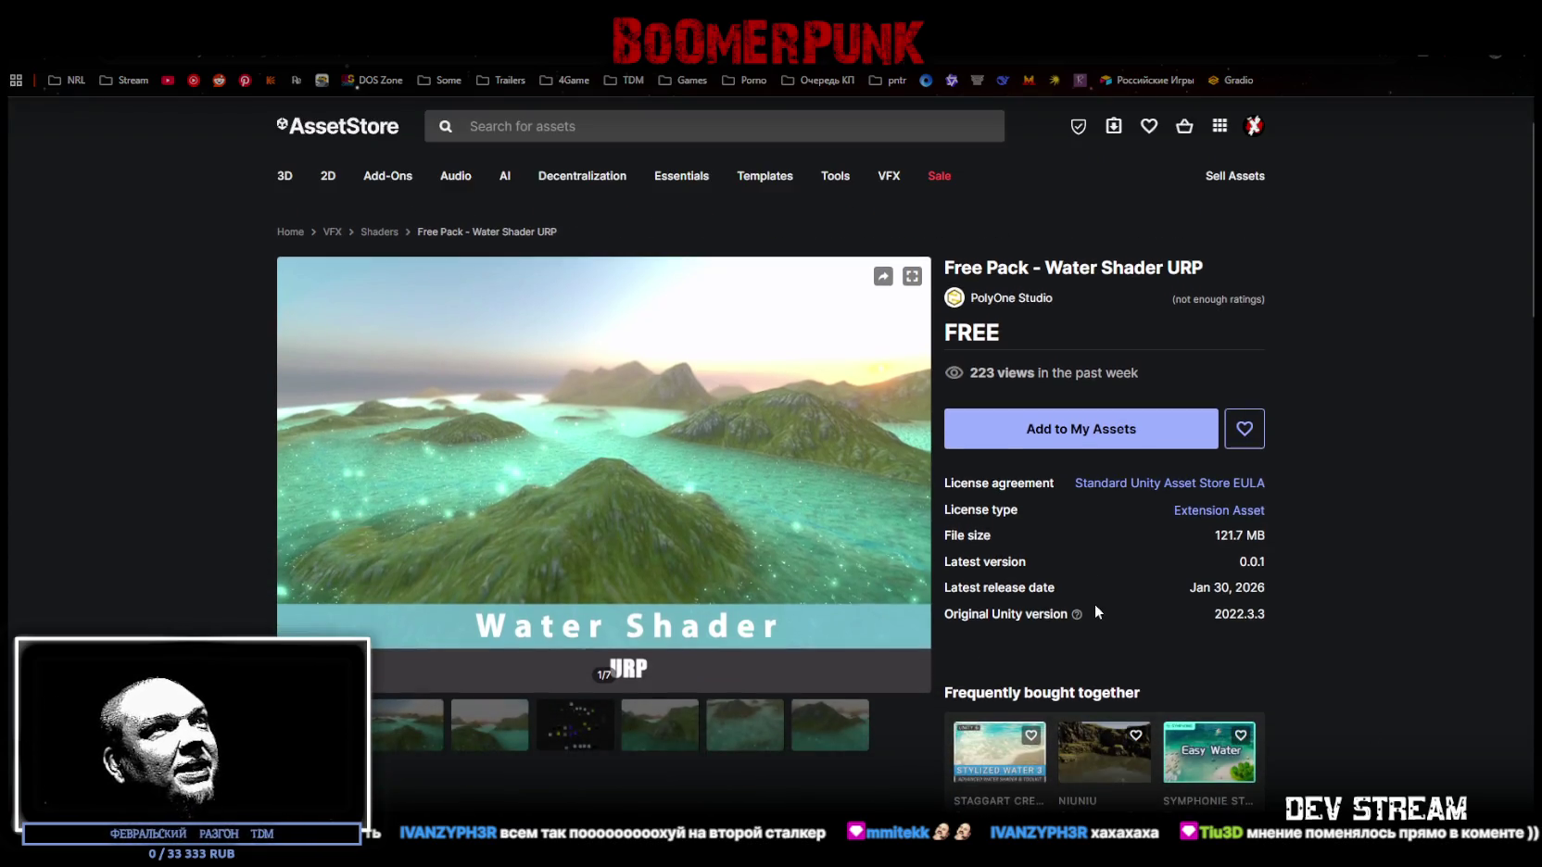
pyautogui.moveTo(1061, 269); pyautogui.dragTo(1203, 267)
pyautogui.scroll(-1, 732, 561)
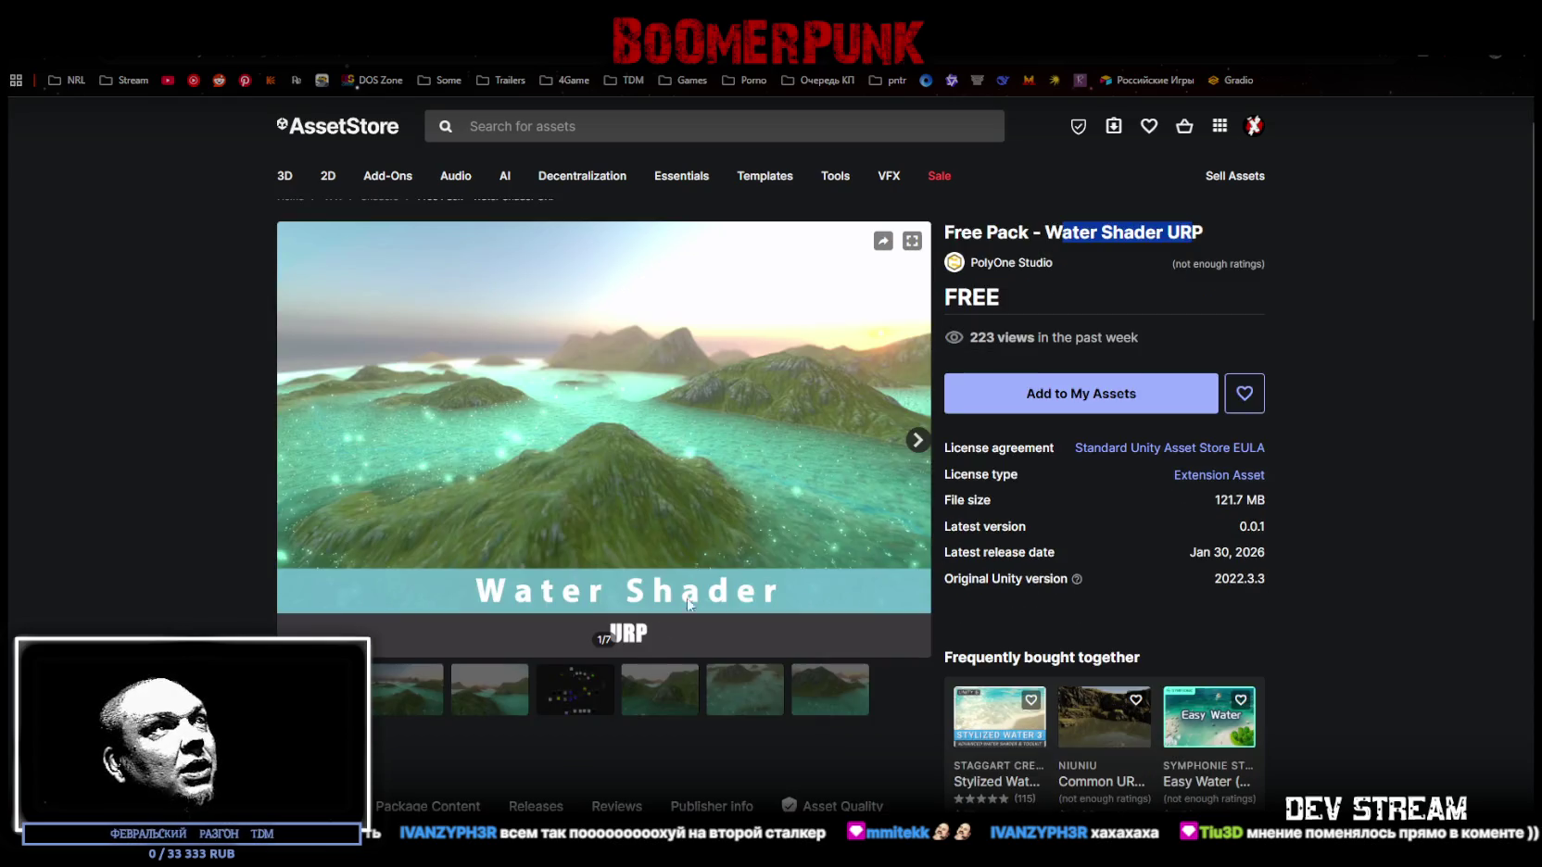
pyautogui.click(1056, 397)
pyautogui.click(887, 565)
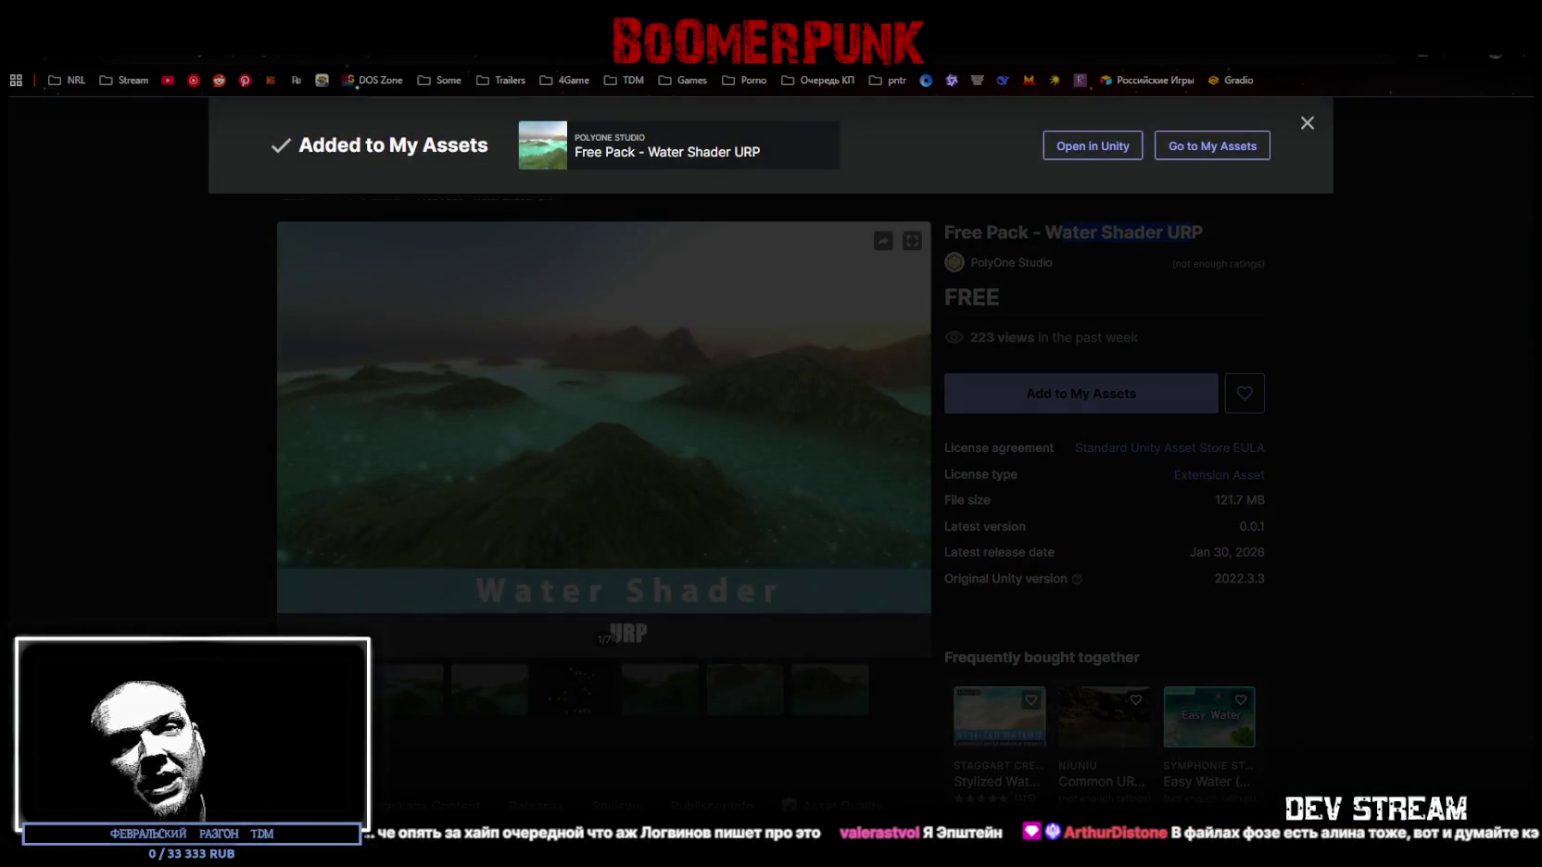
pyautogui.click(1382, 427)
pyautogui.click(1080, 392)
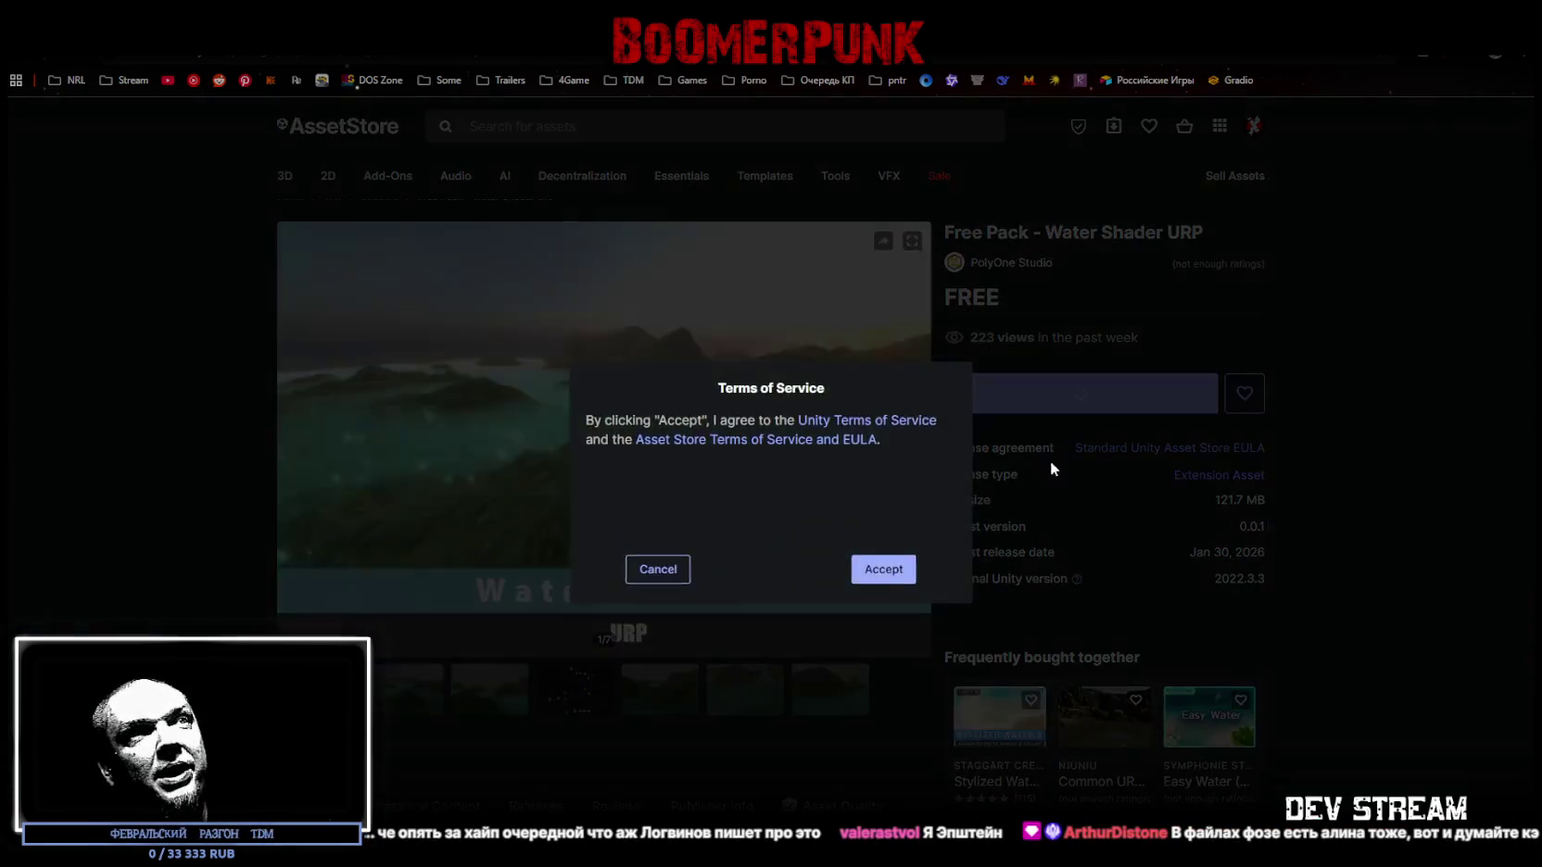
pyautogui.click(885, 567)
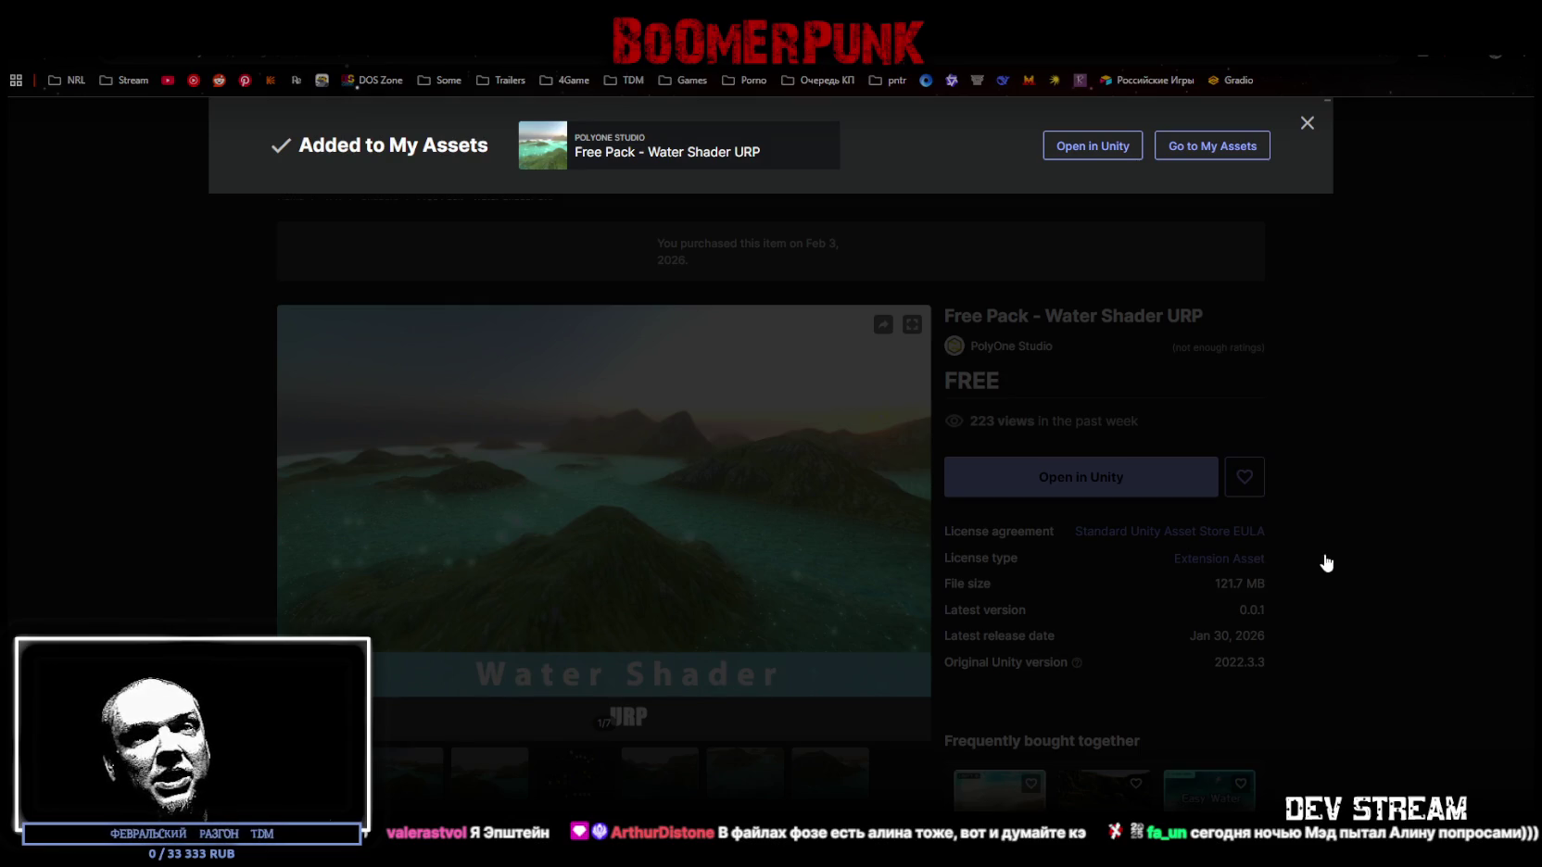
pyautogui.click(1403, 532)
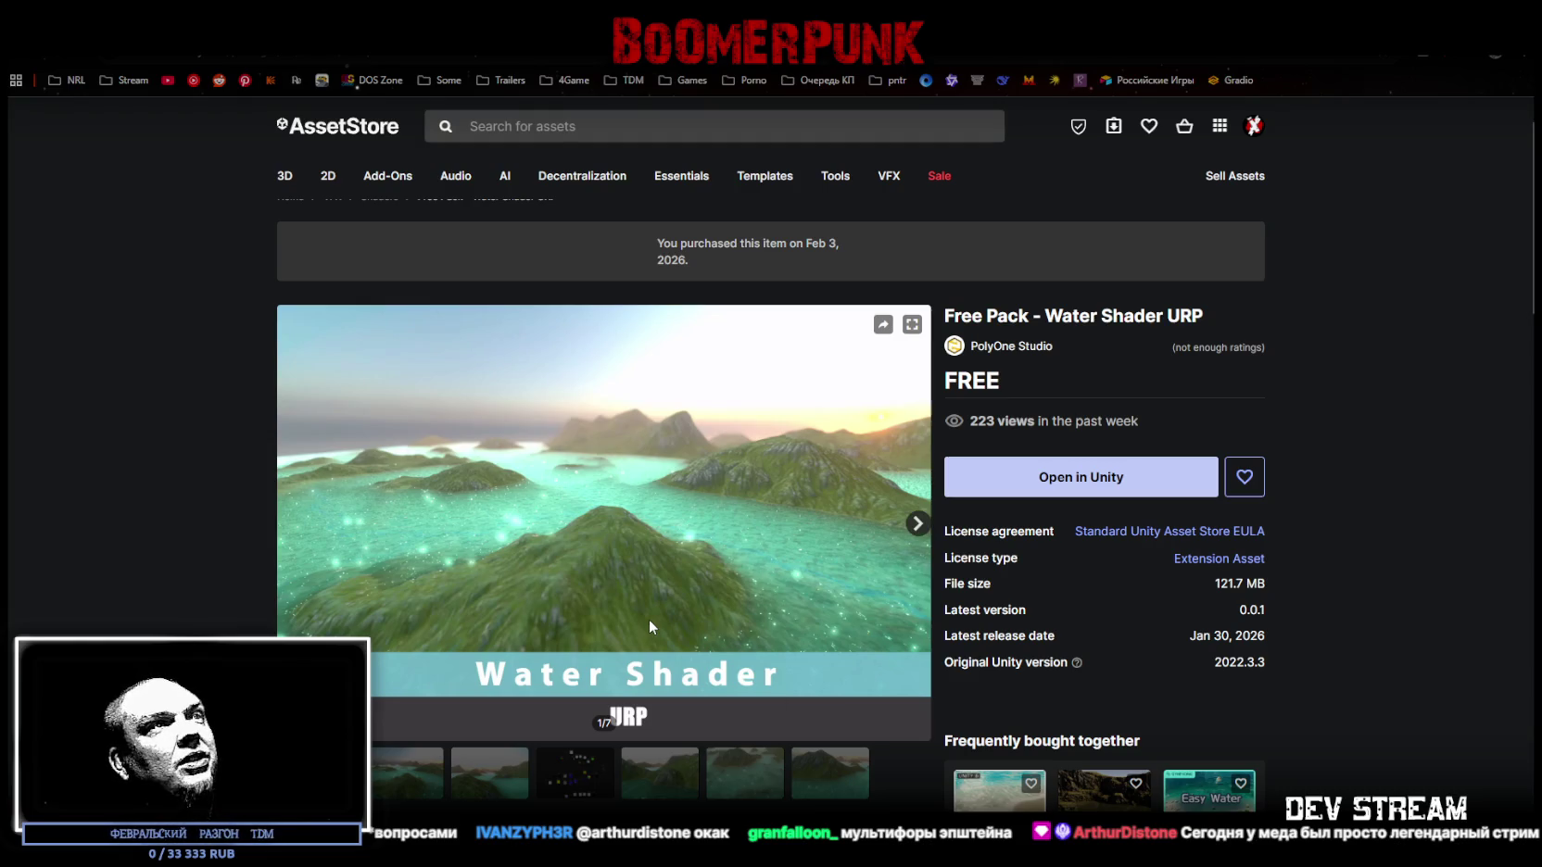
# - Browse the Name Factory preview images, then move to the Rifle HK416 - Free page
pyautogui.hotkey('alt', 'Left')
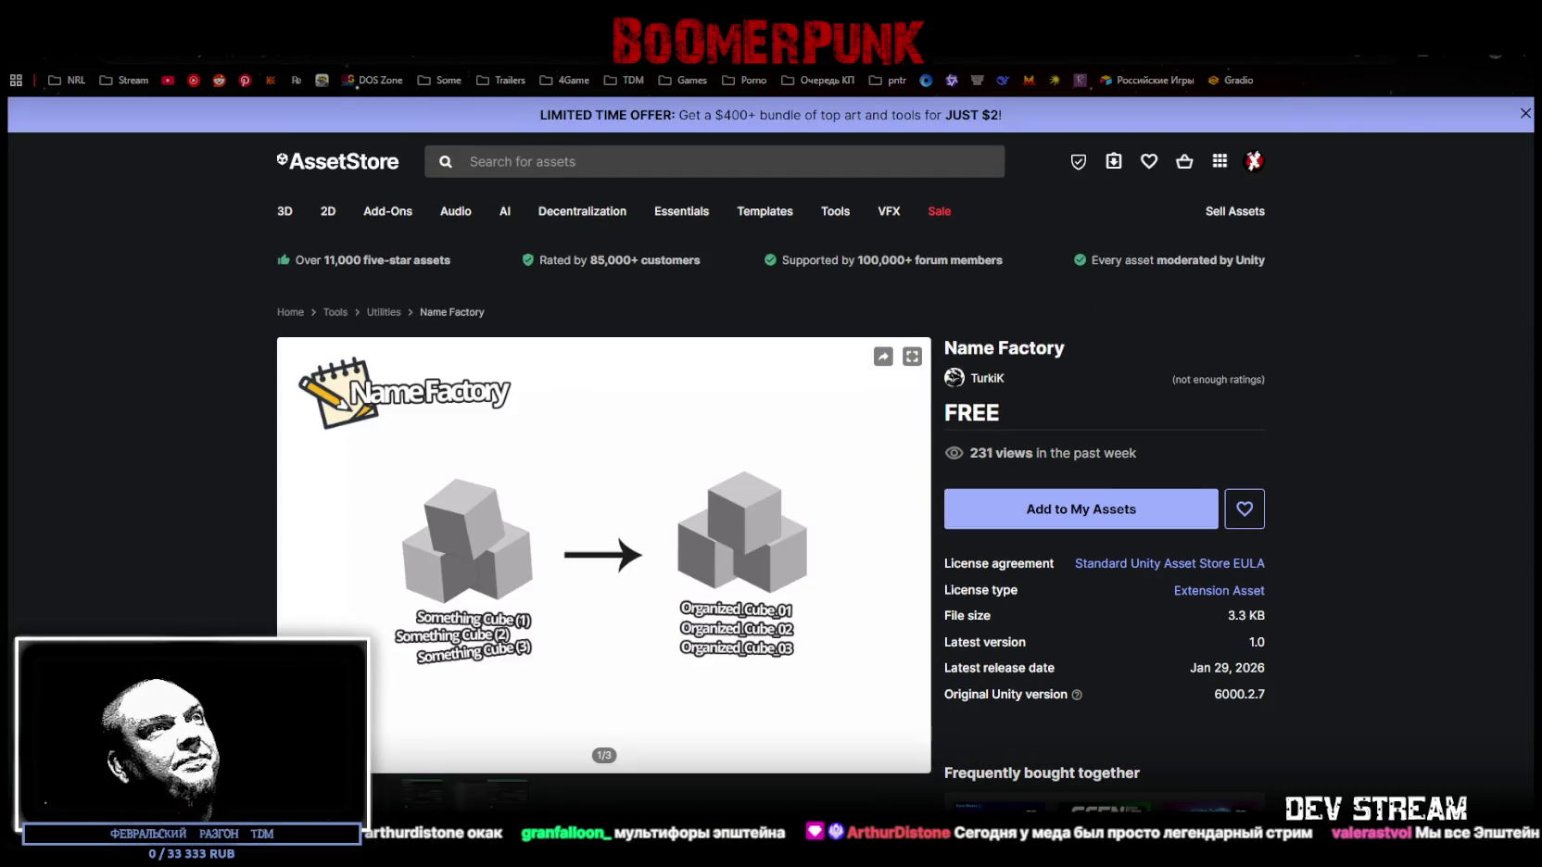
pyautogui.moveTo(944, 349); pyautogui.dragTo(1036, 350)
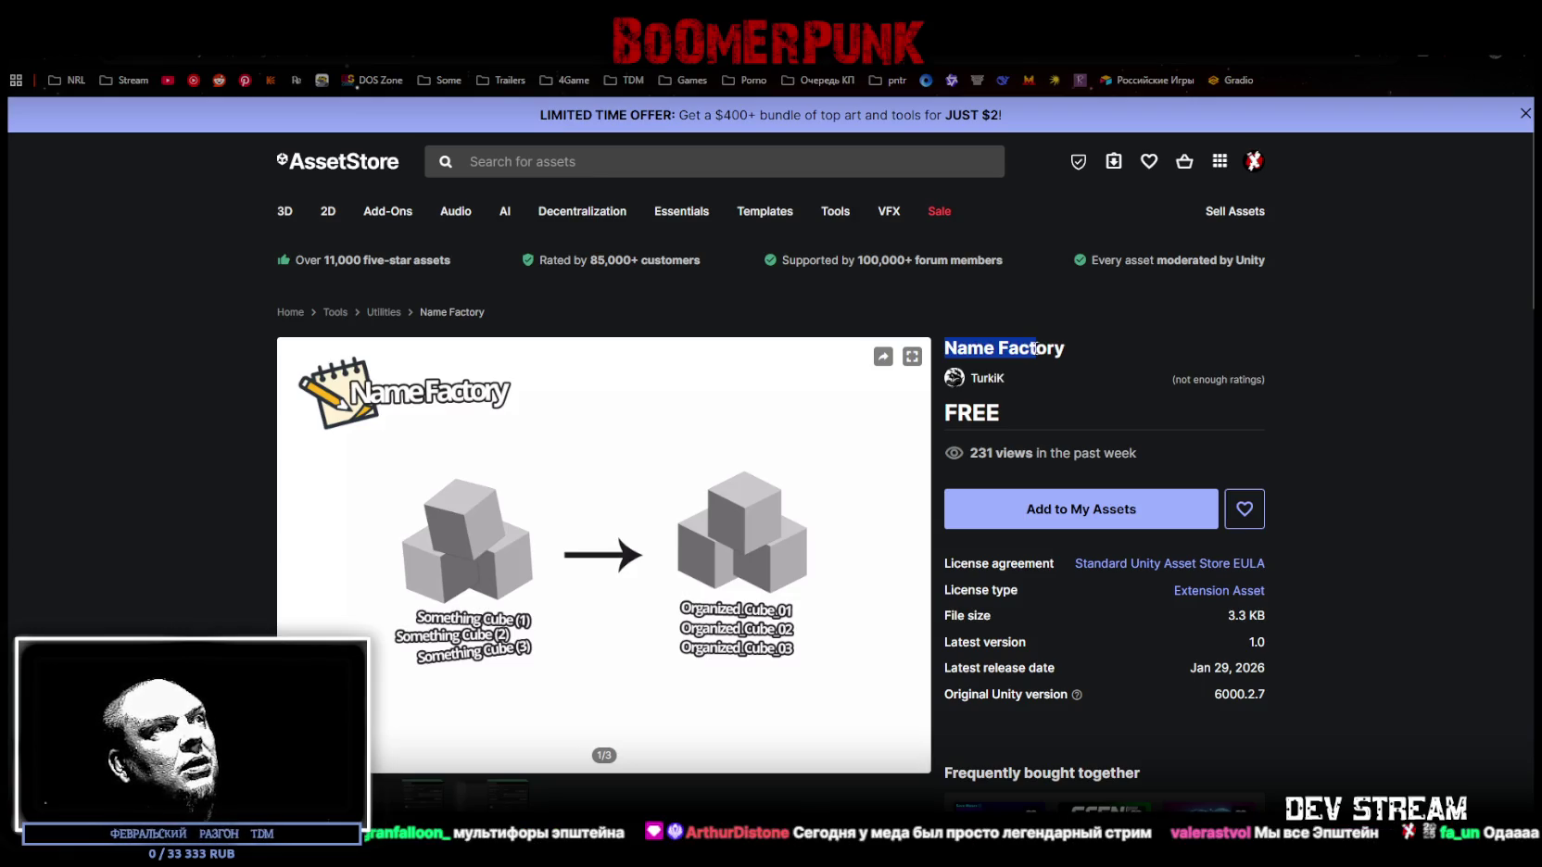
pyautogui.moveTo(1036, 349); pyautogui.dragTo(1064, 350)
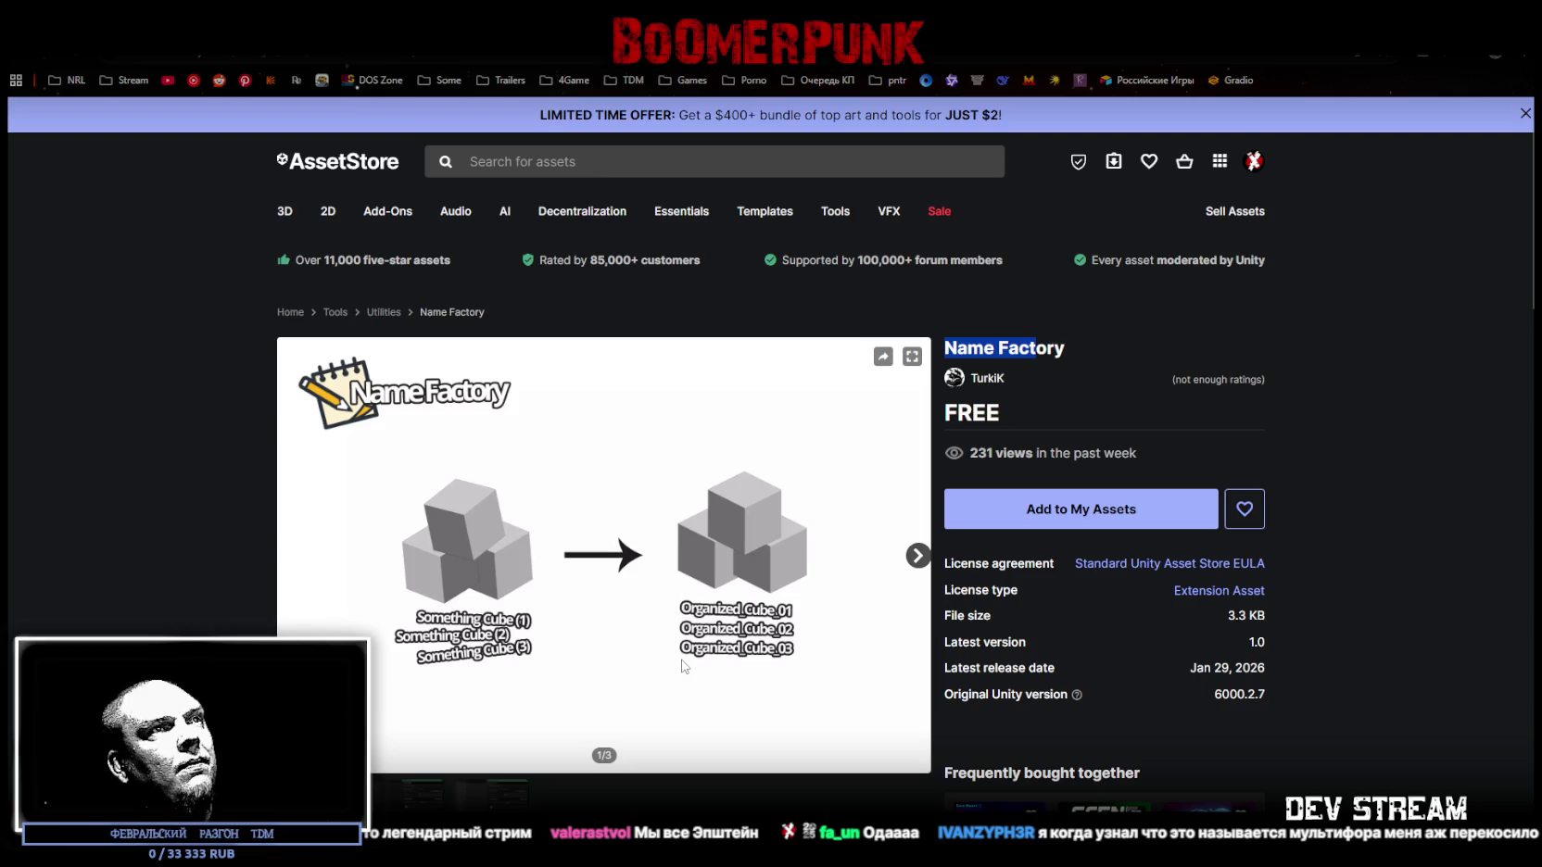
pyautogui.click(918, 555)
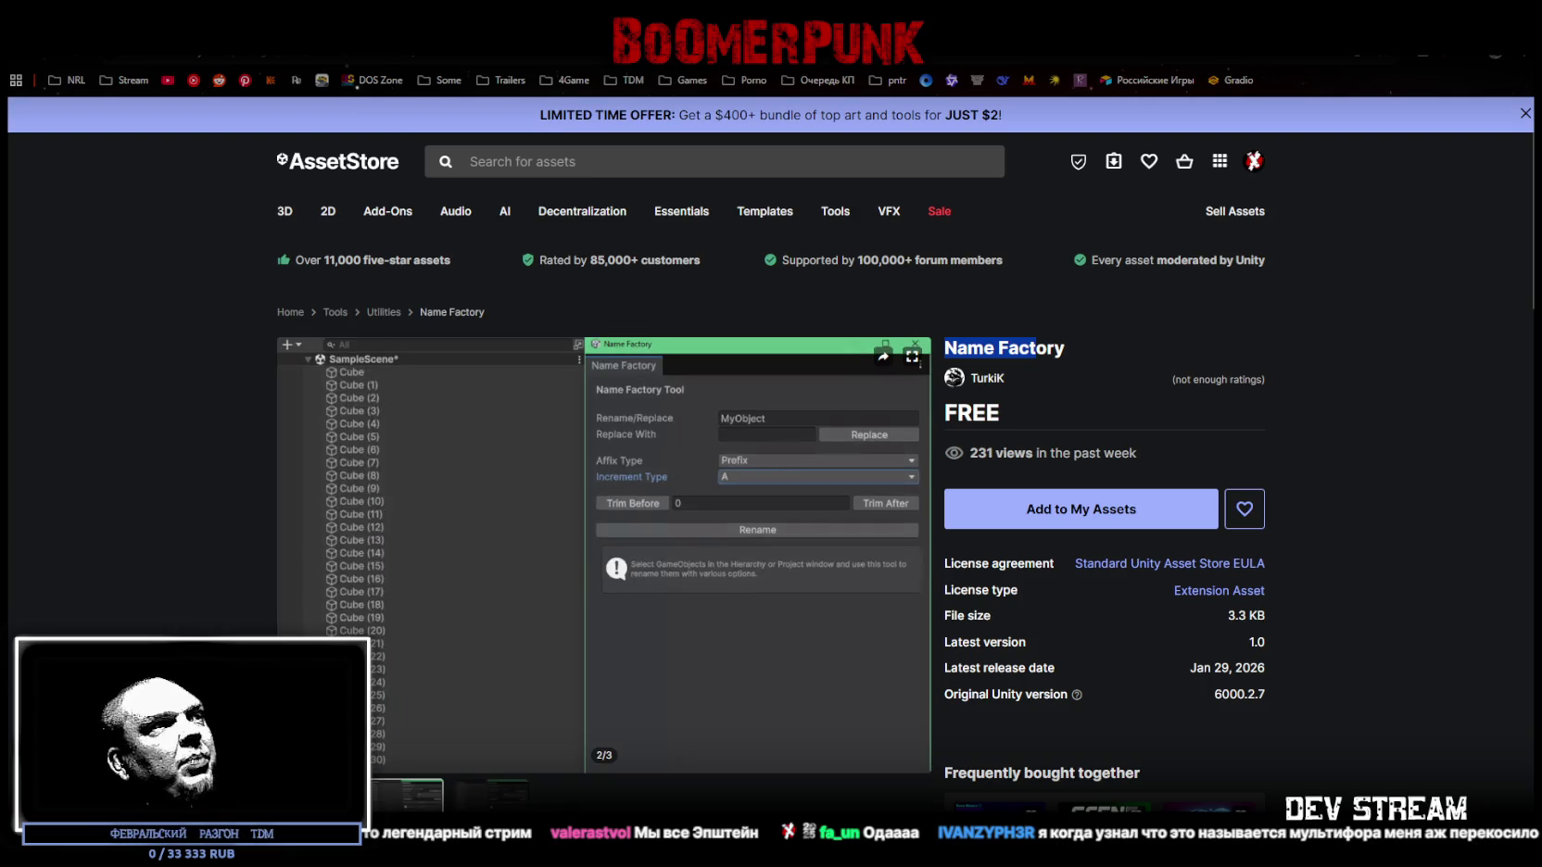
pyautogui.click(488, 794)
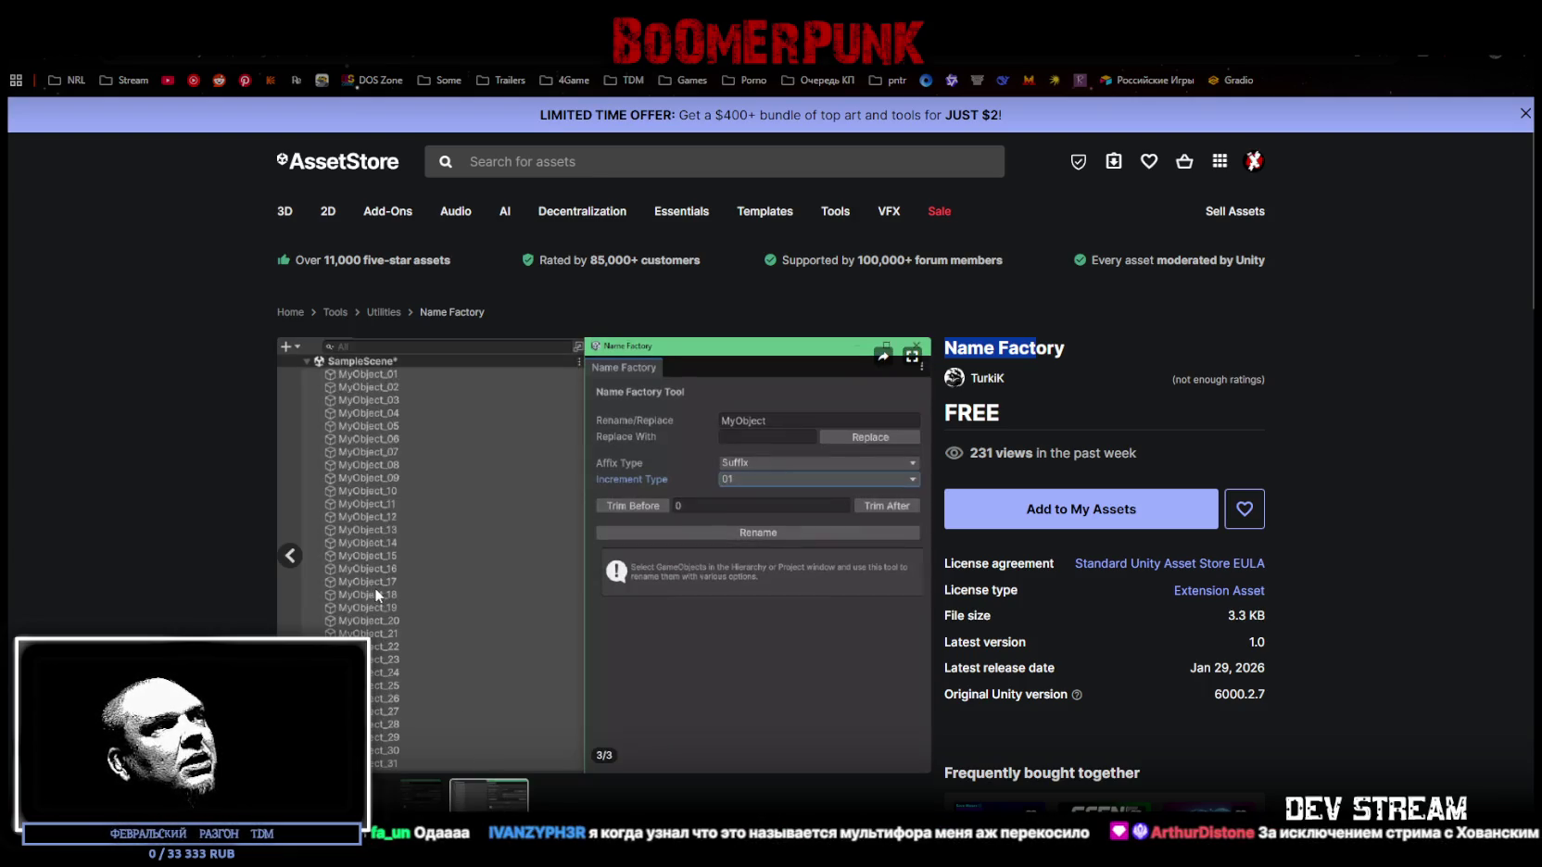
pyautogui.click(412, 792)
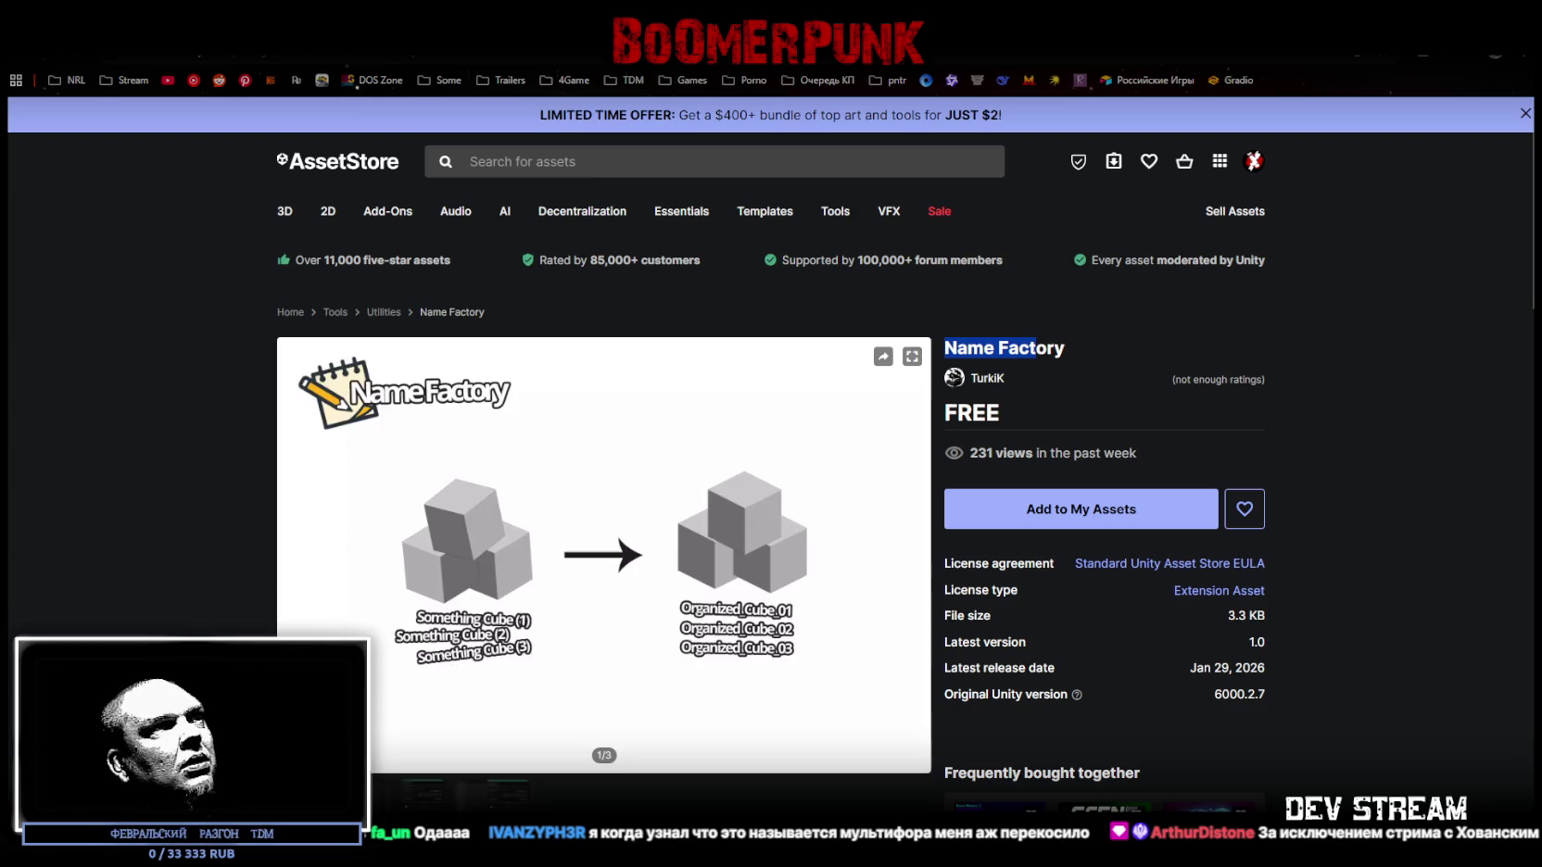
pyautogui.click(489, 794)
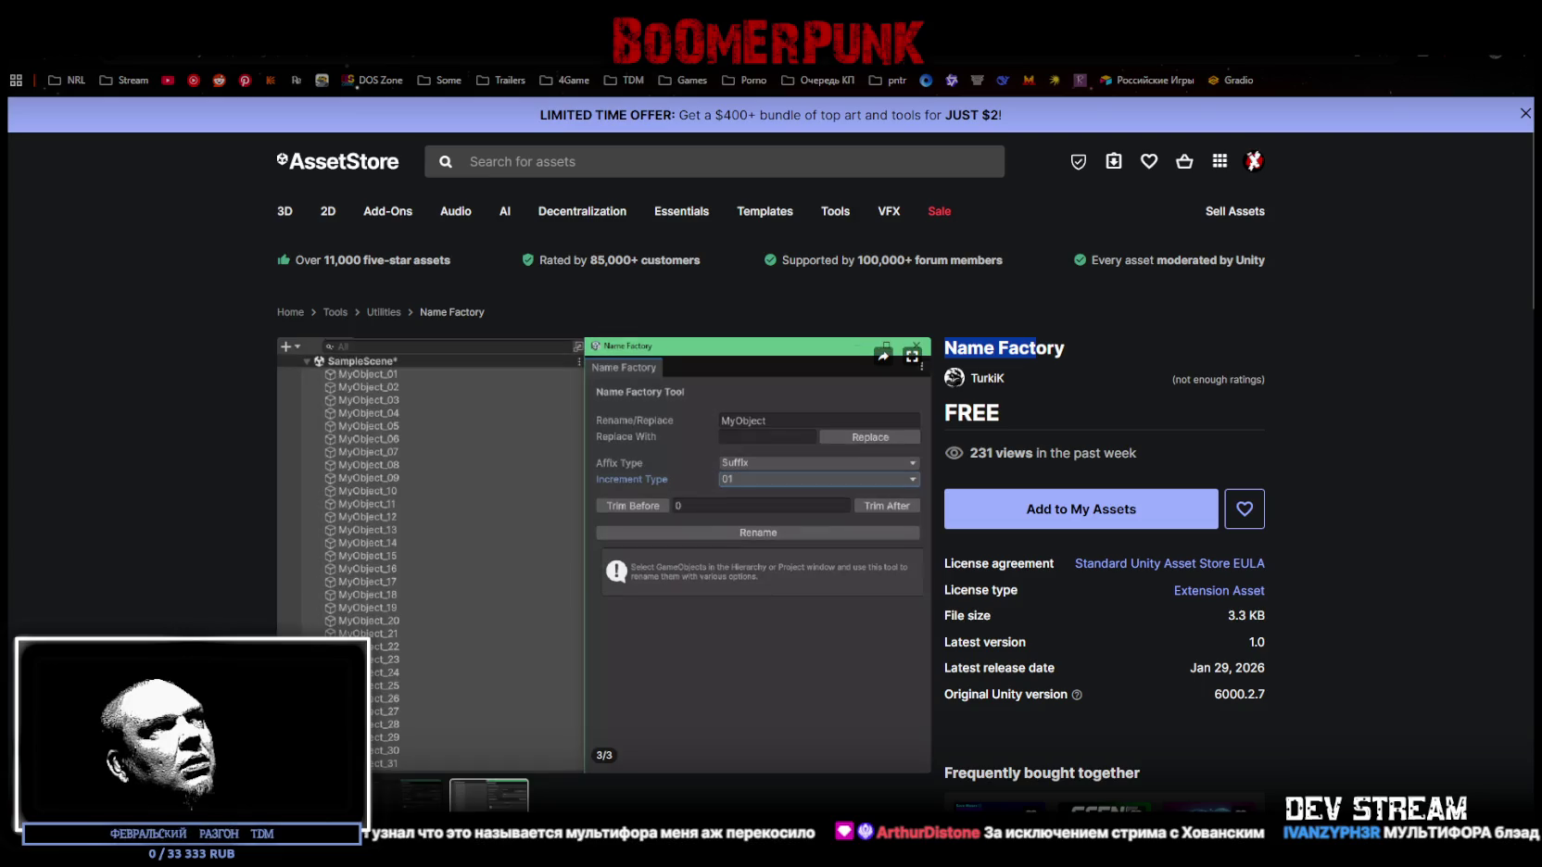
pyautogui.click(417, 794)
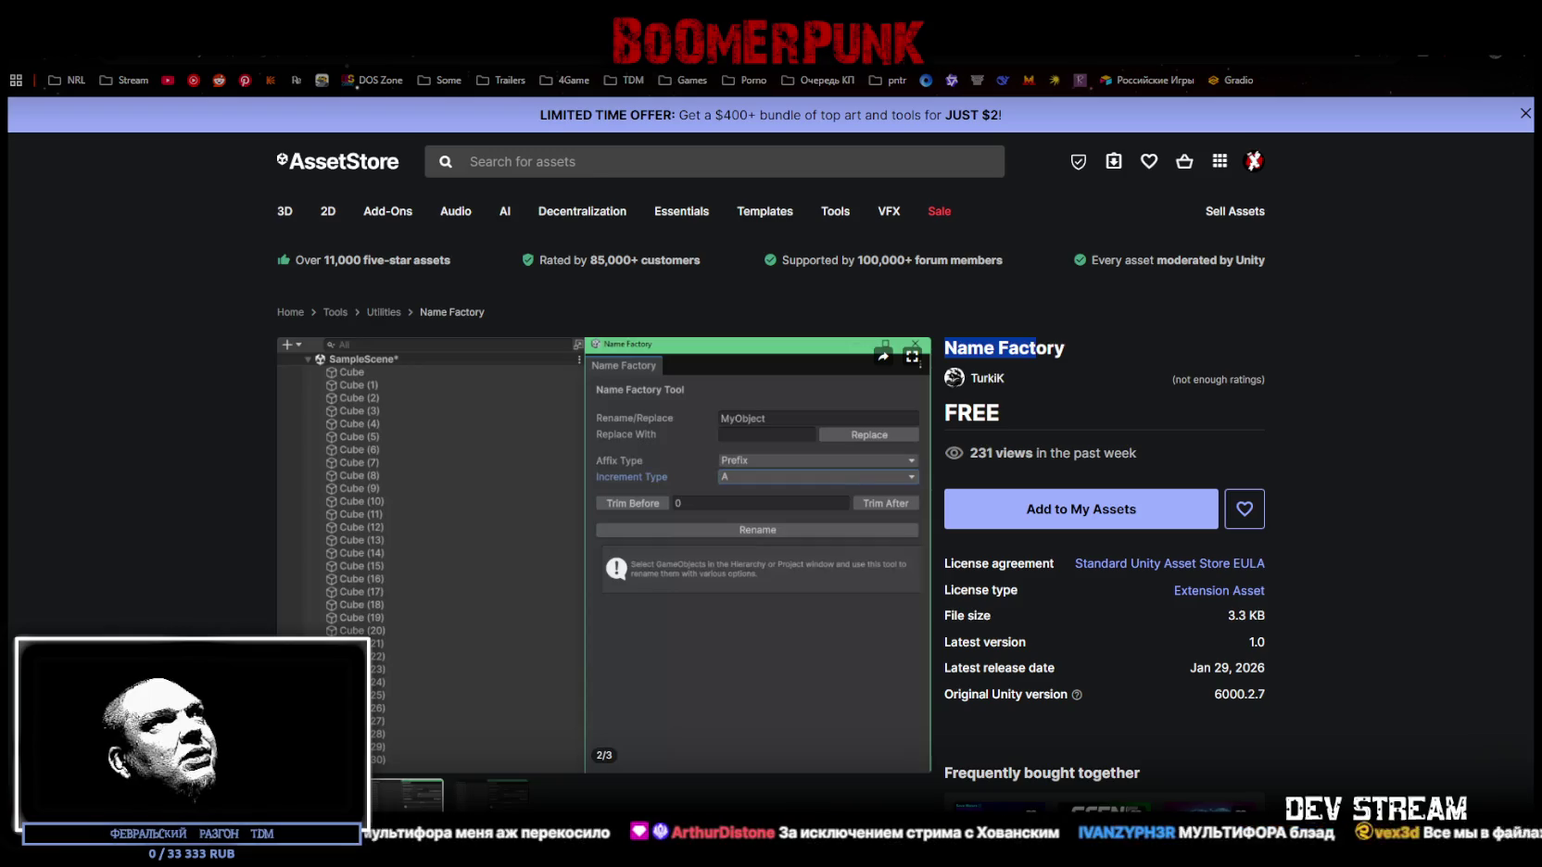
pyautogui.hotkey('alt', 'Left')
pyautogui.moveTo(949, 348)
pyautogui.mouseDown()
pyautogui.moveTo(1073, 347)
pyautogui.moveTo(1019, 347)
pyautogui.mouseUp()
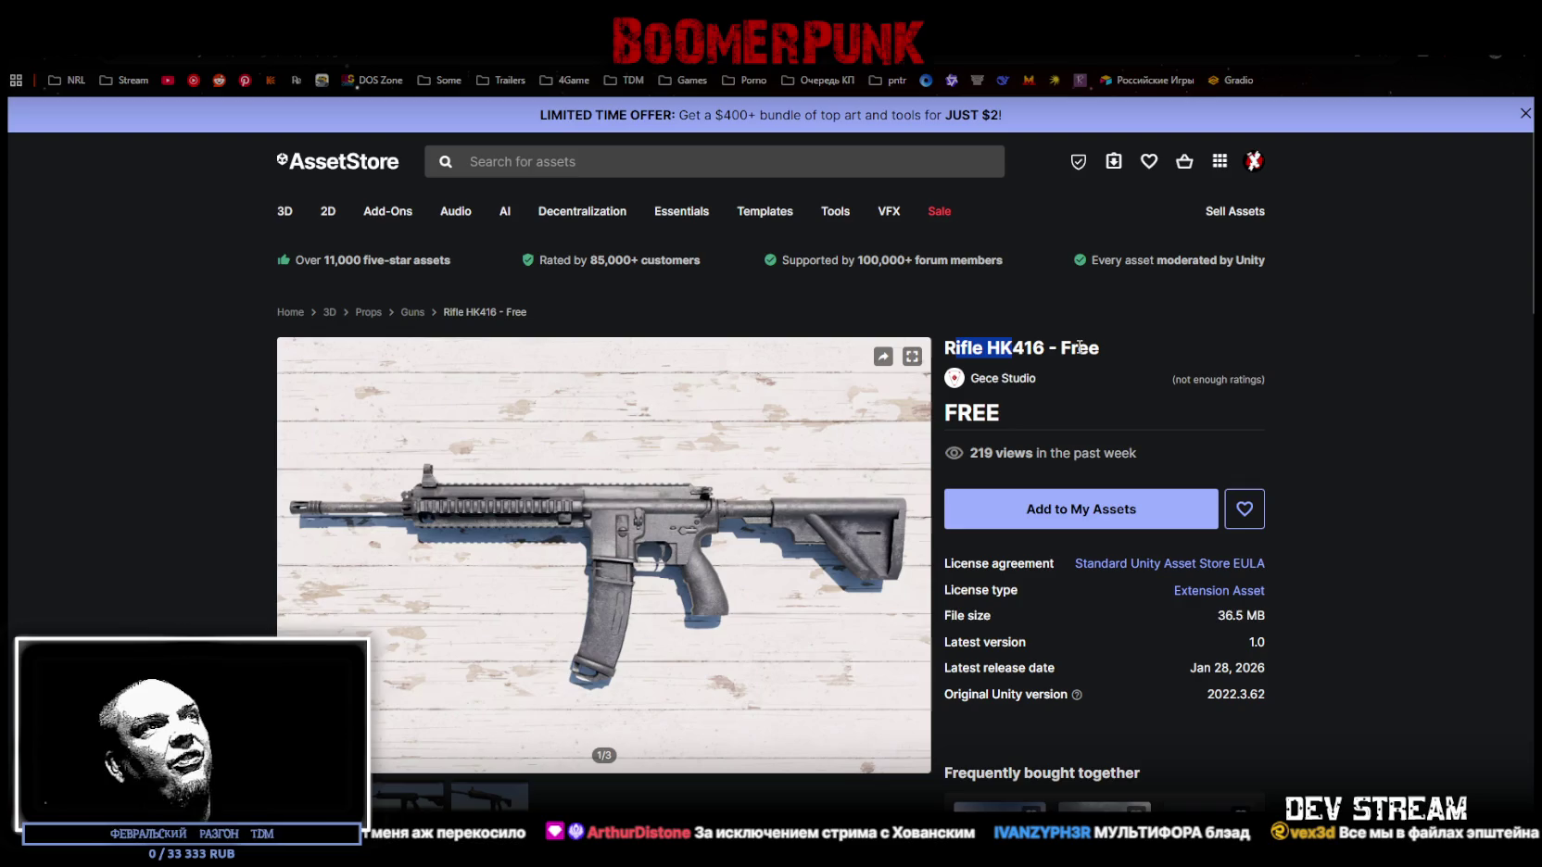
# - View the rifle's third, in-engine preview image, then move to Footsteps Sounds - Volume 02
pyautogui.click(408, 795)
pyautogui.click(481, 799)
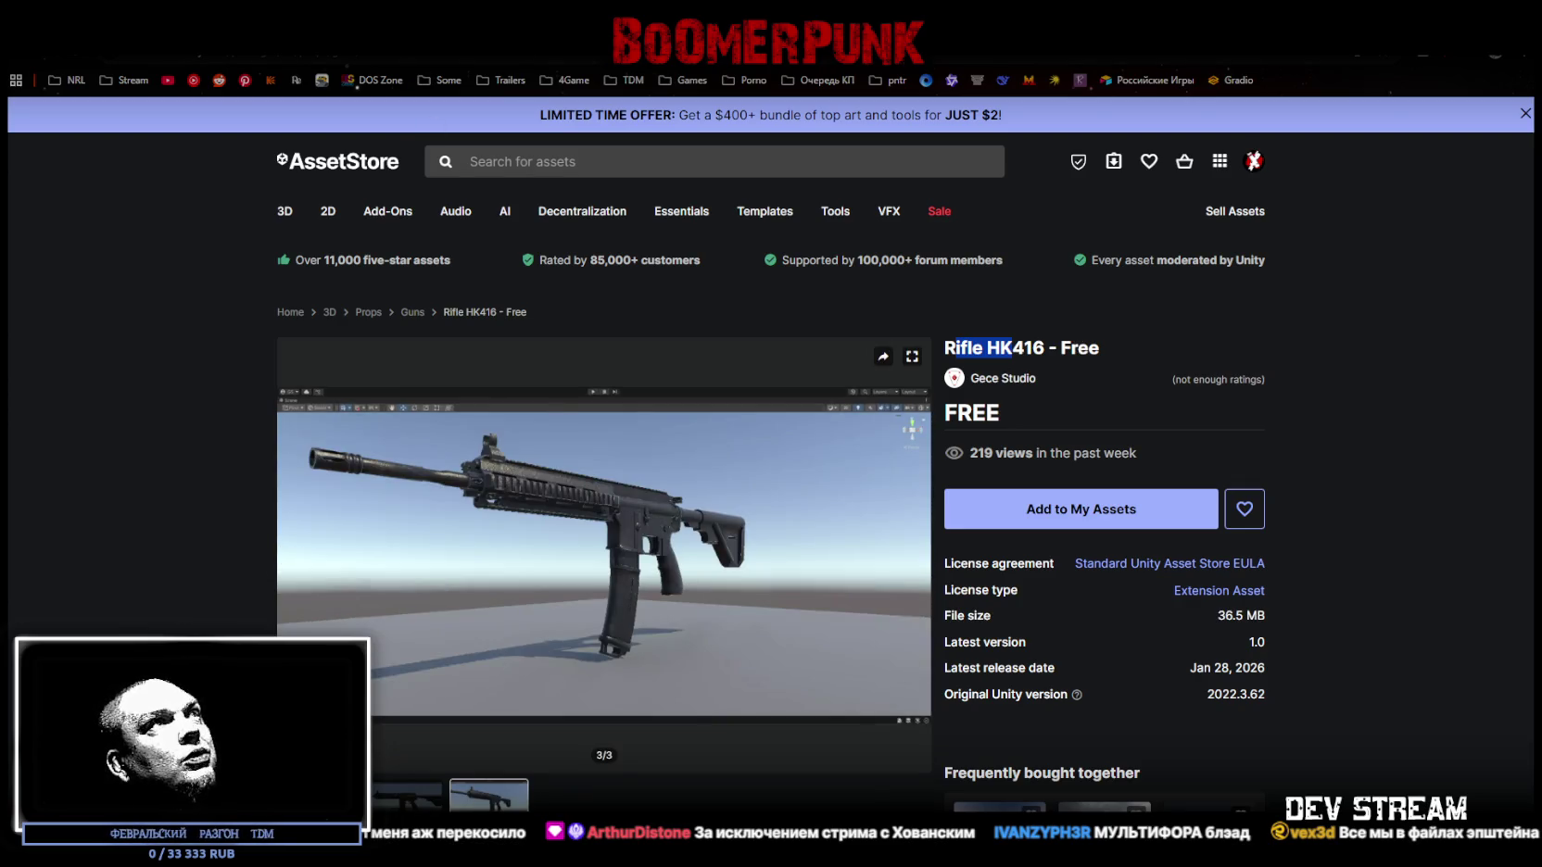
pyautogui.hotkey('alt', 'Left')
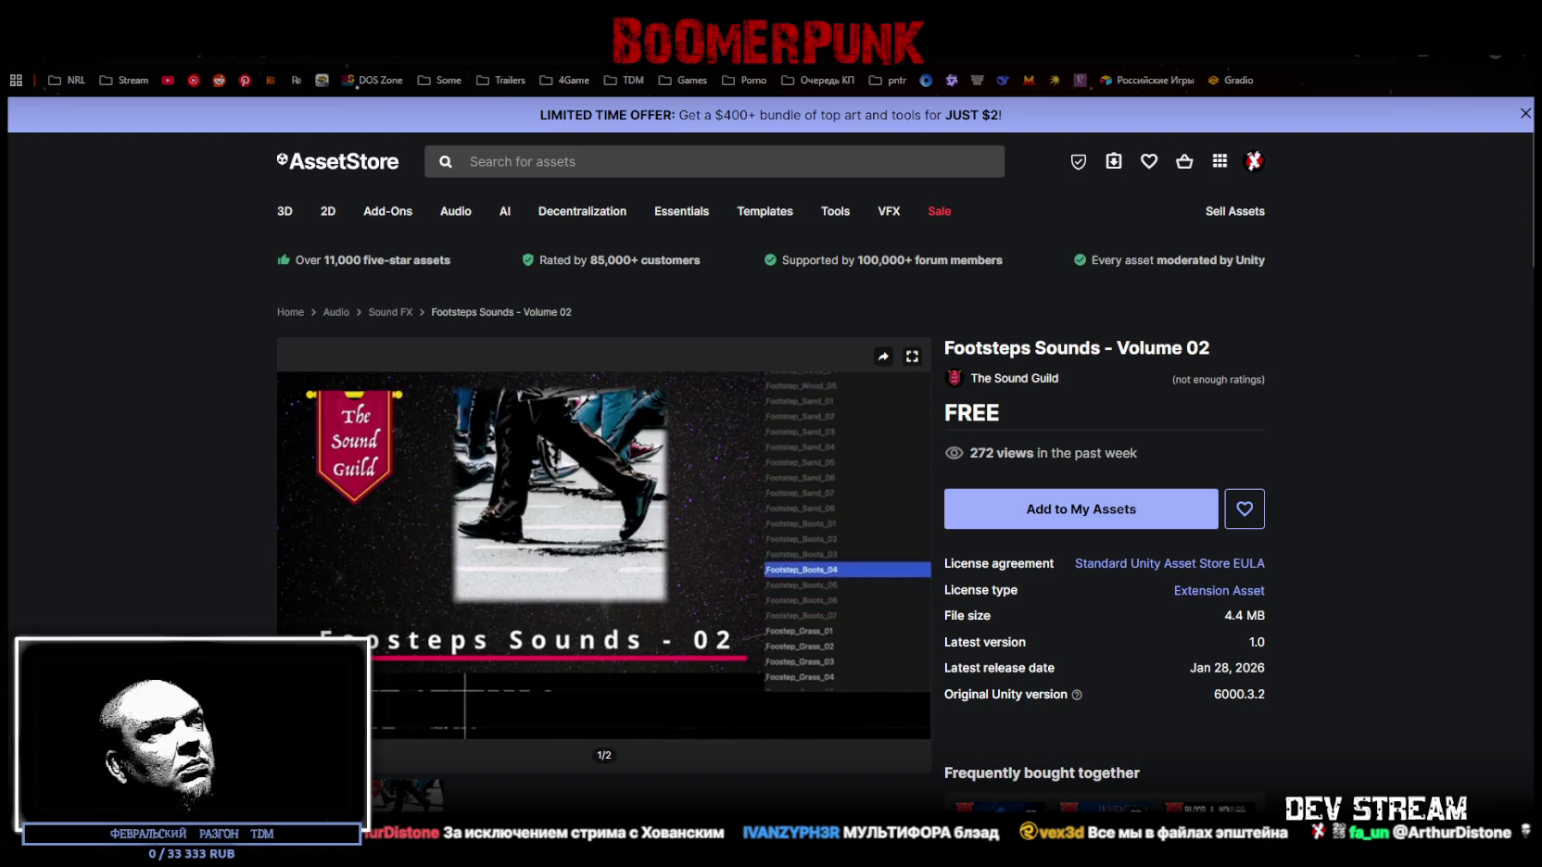
# - Add Footsteps Sounds - Volume 02 to My Assets, accepting the Terms of Service
pyautogui.moveTo(602, 538)
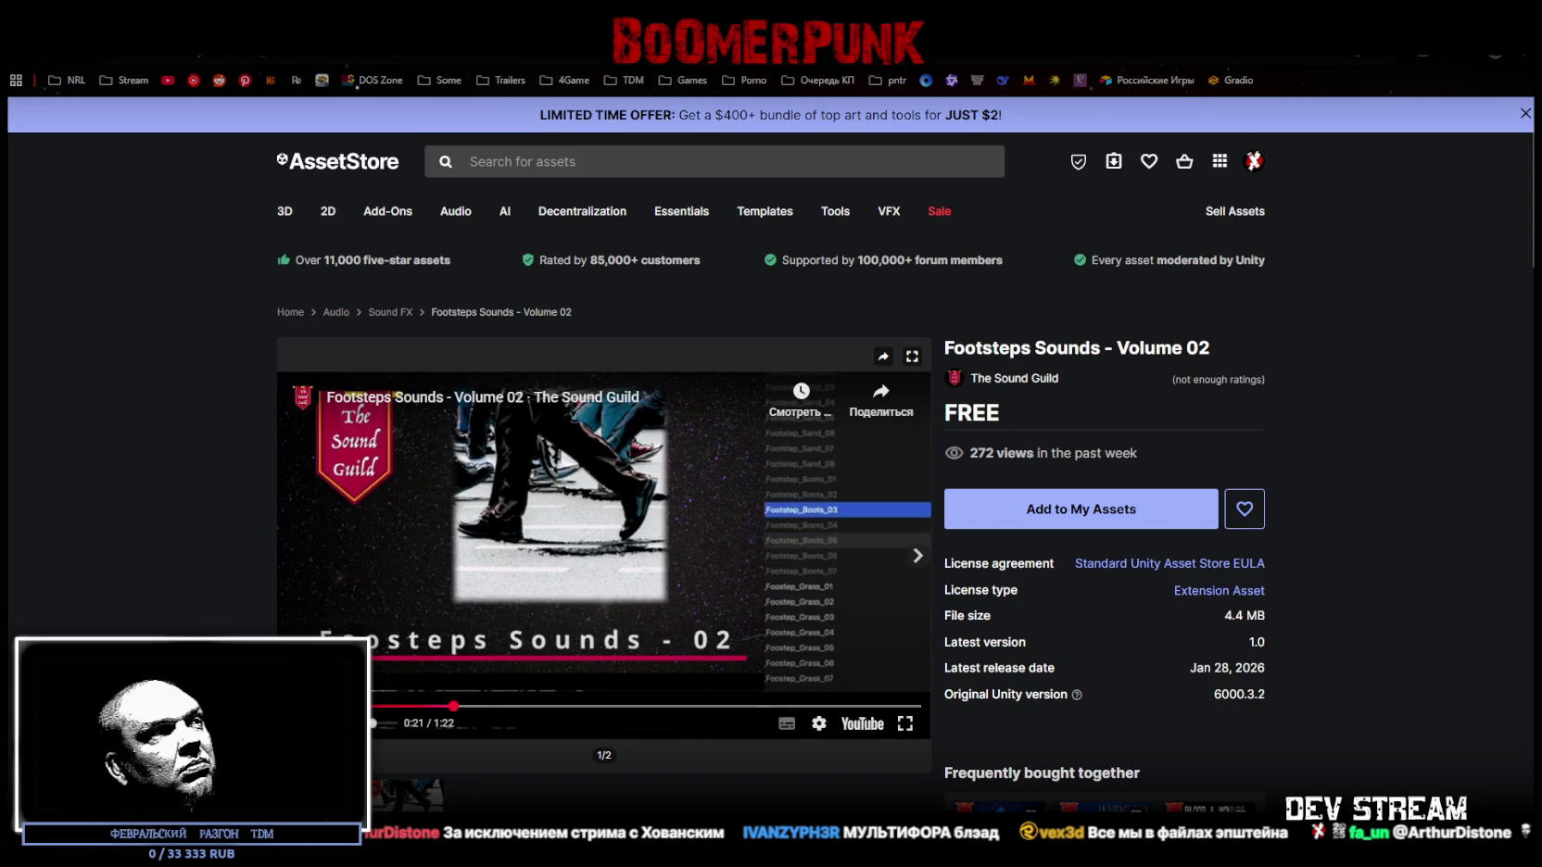
pyautogui.click(1066, 515)
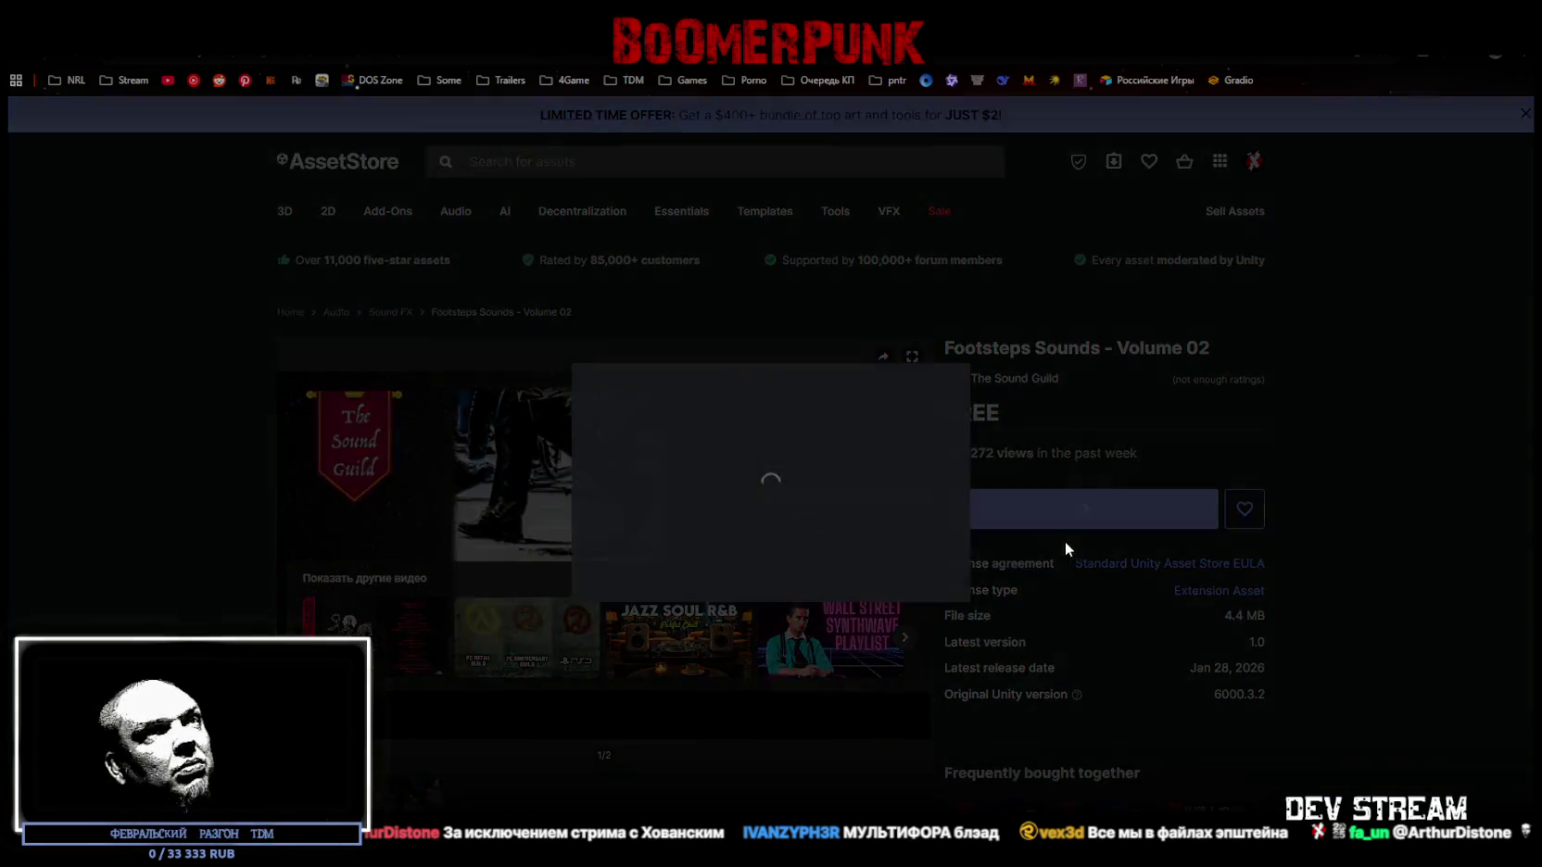
pyautogui.click(880, 570)
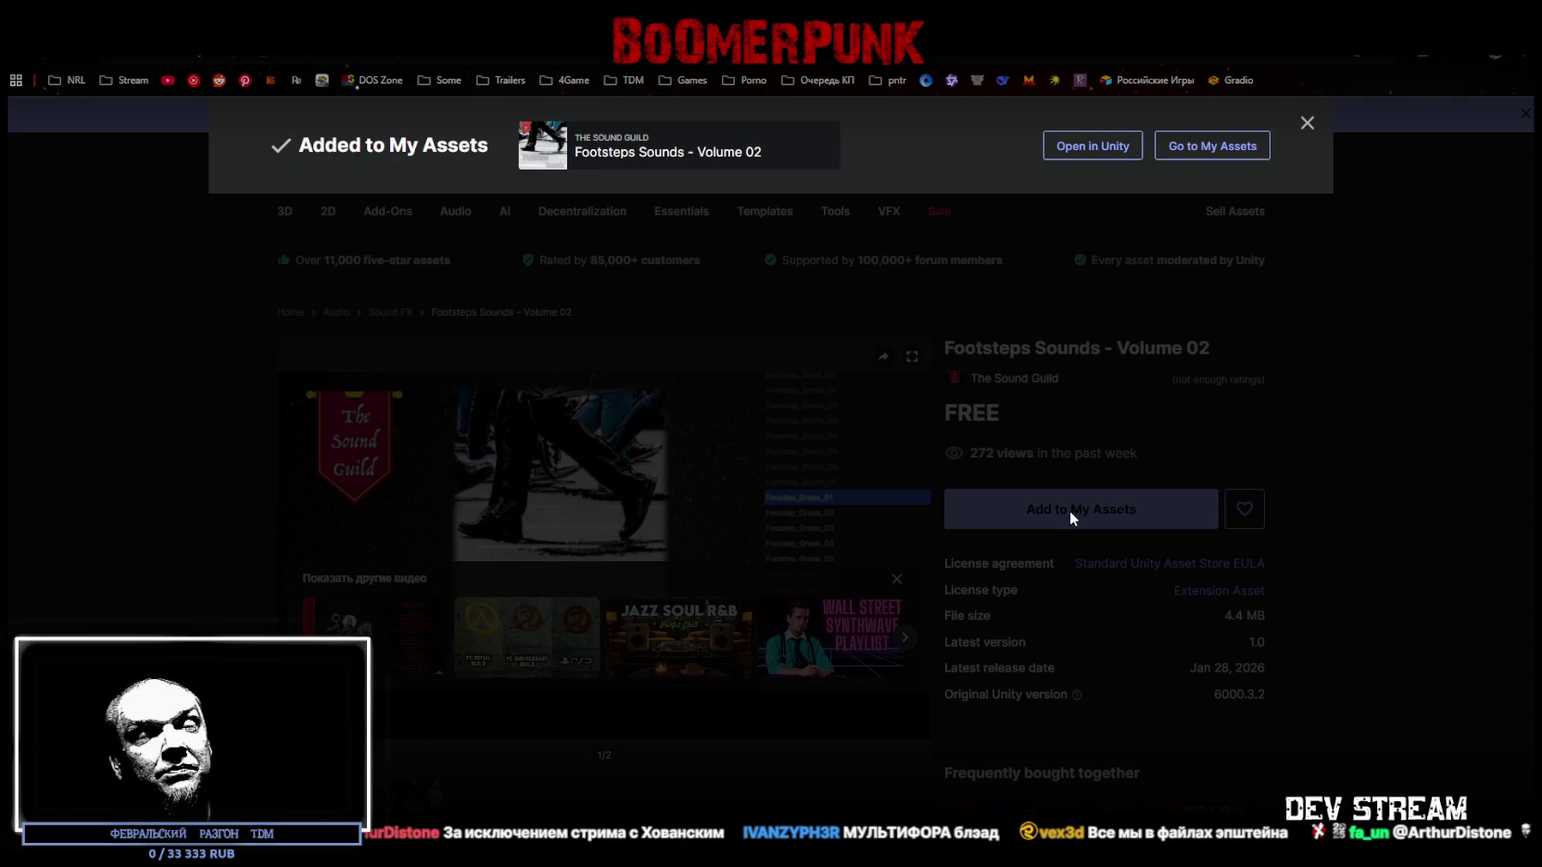
pyautogui.click(1069, 510)
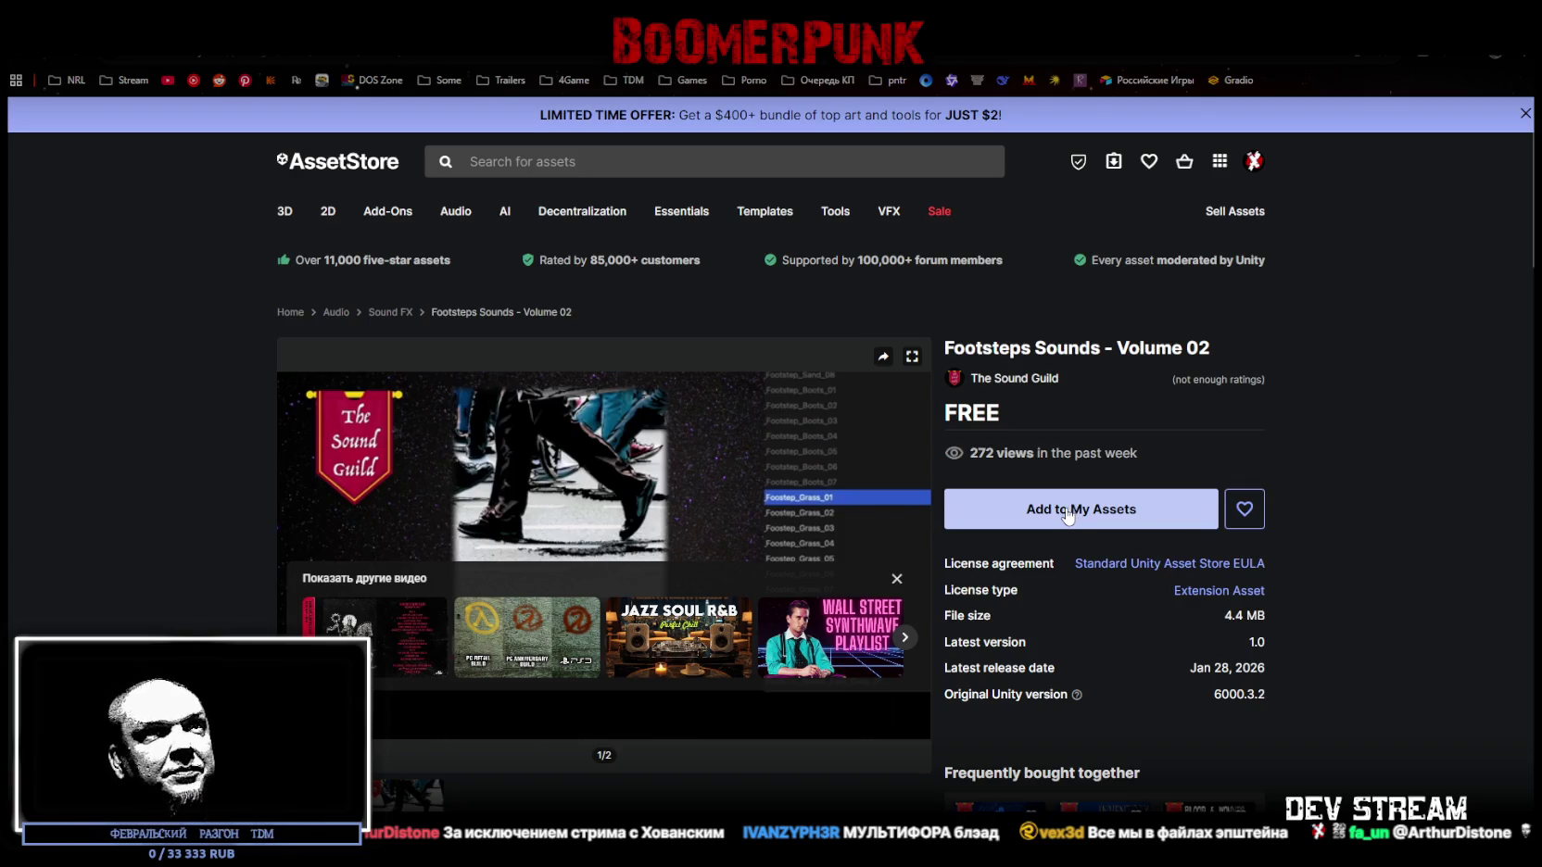
pyautogui.click(1067, 515)
pyautogui.click(881, 568)
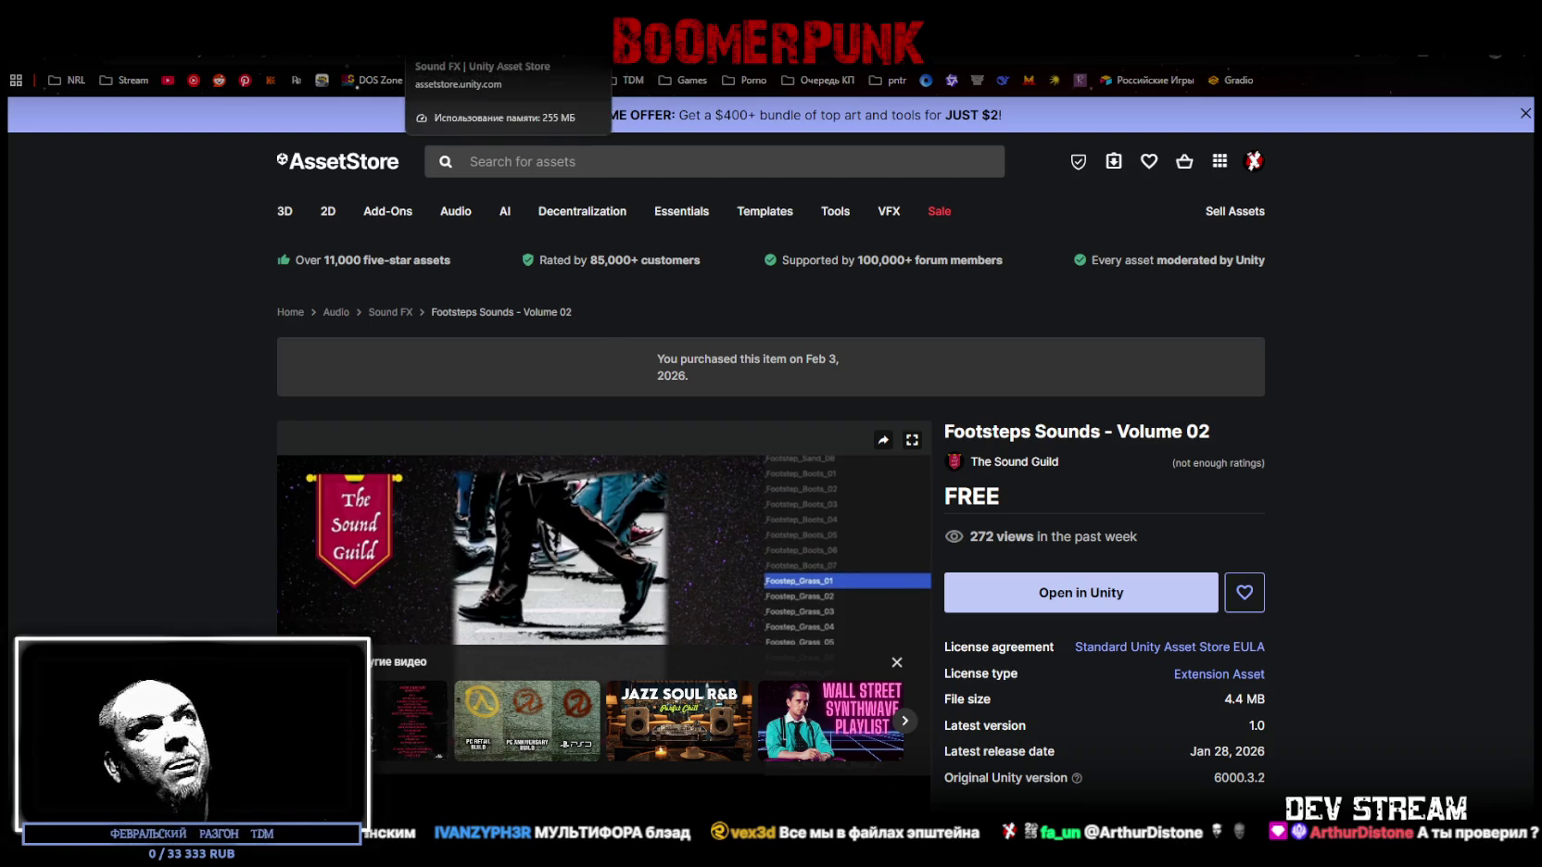
pyautogui.hotkey('ctrl', 'w')
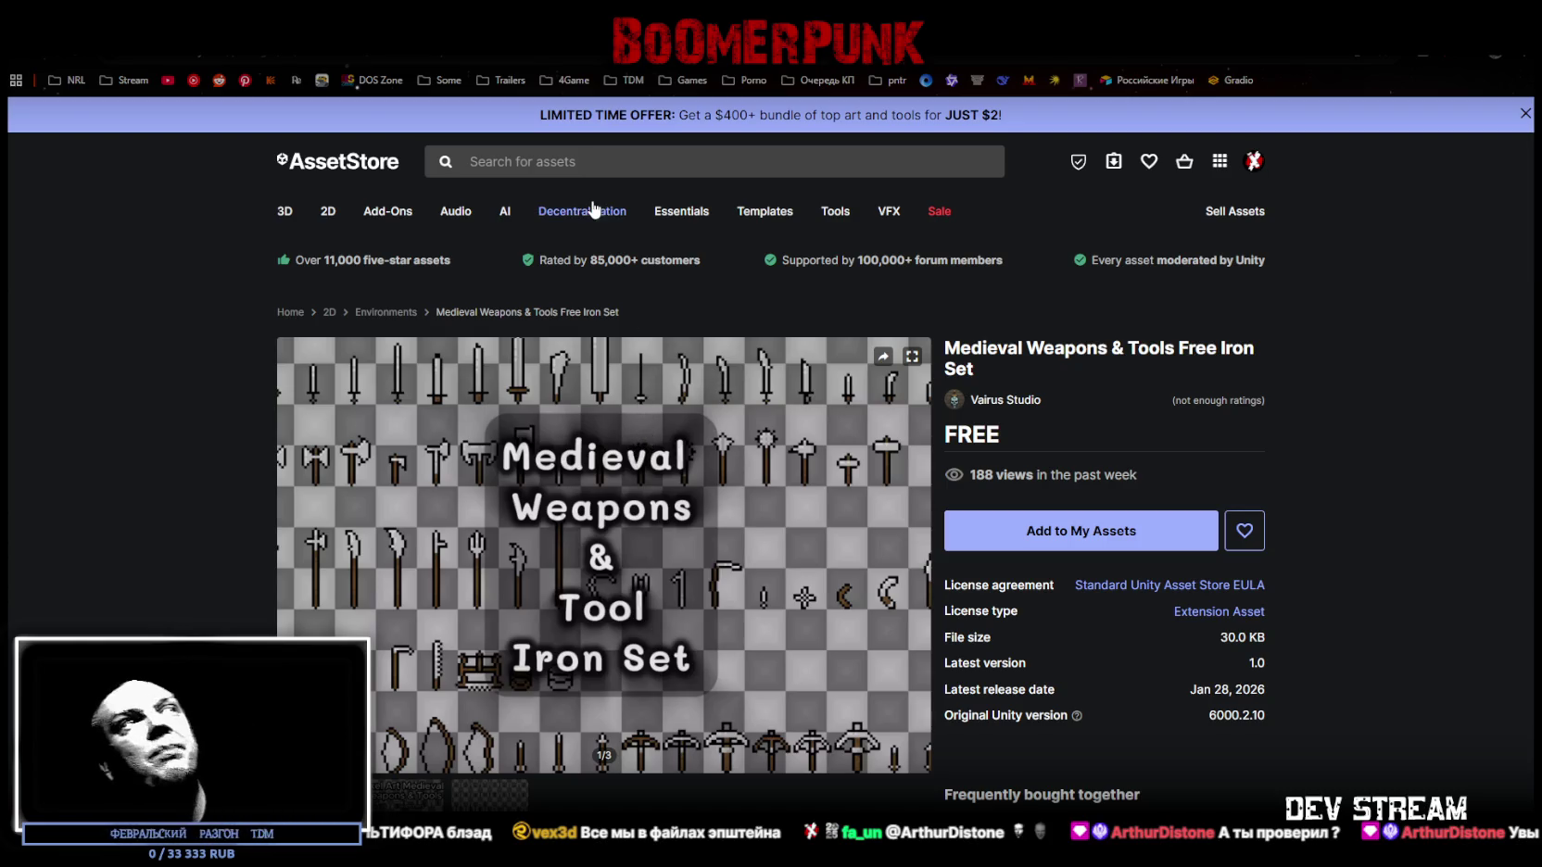
# - Close the Medieval Weapons and Water Shader tabs and scroll through the new-release results
pyautogui.moveTo(596, 210)
pyautogui.hotkey('ctrl', 'w')
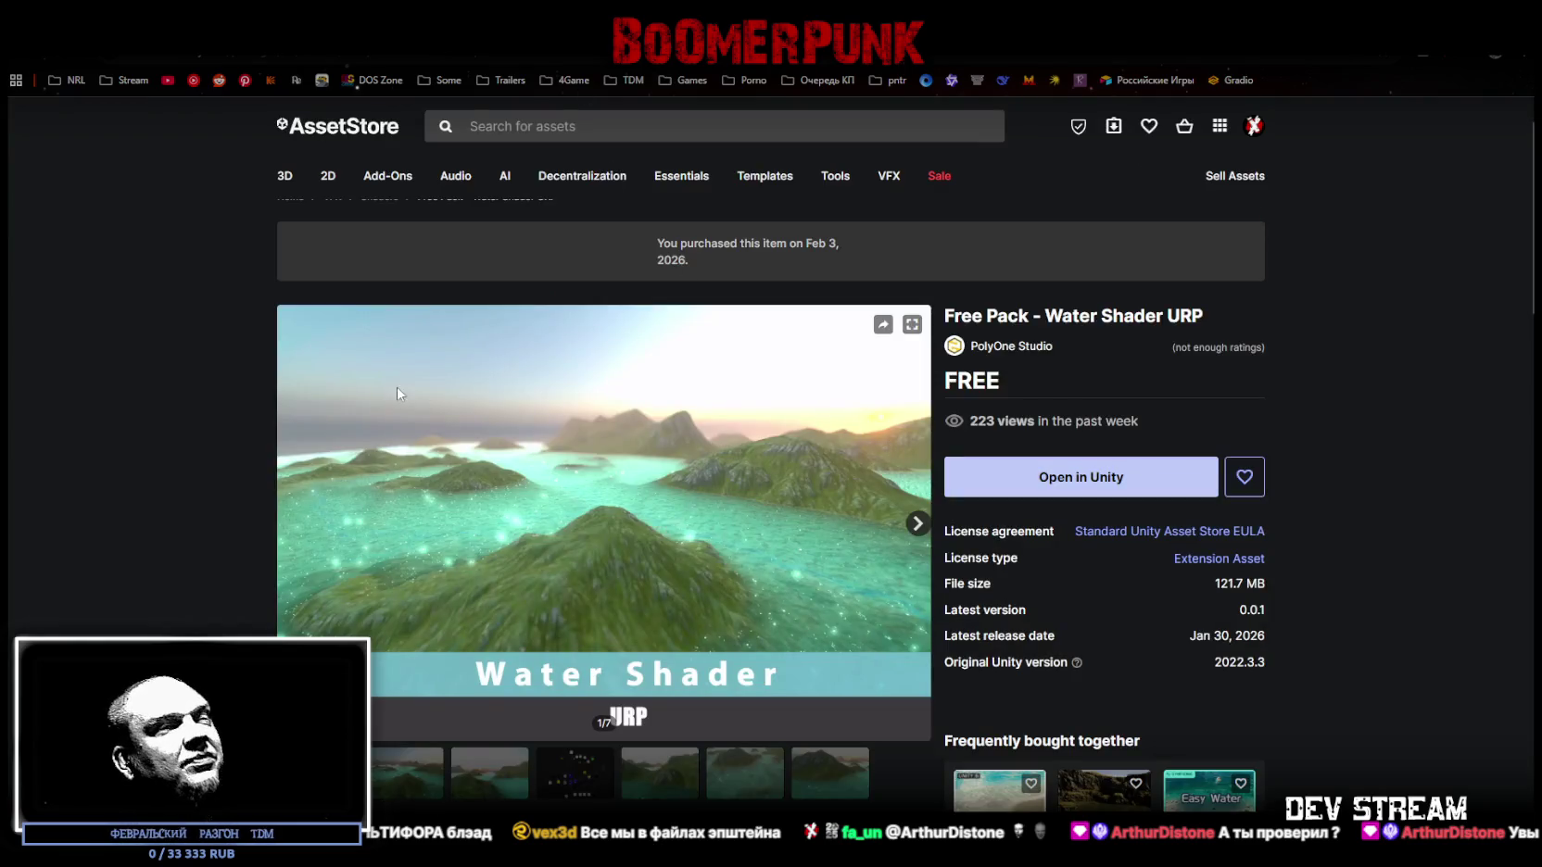
pyautogui.hotkey('ctrl', 'w')
pyautogui.scroll(-8, 229, 428)
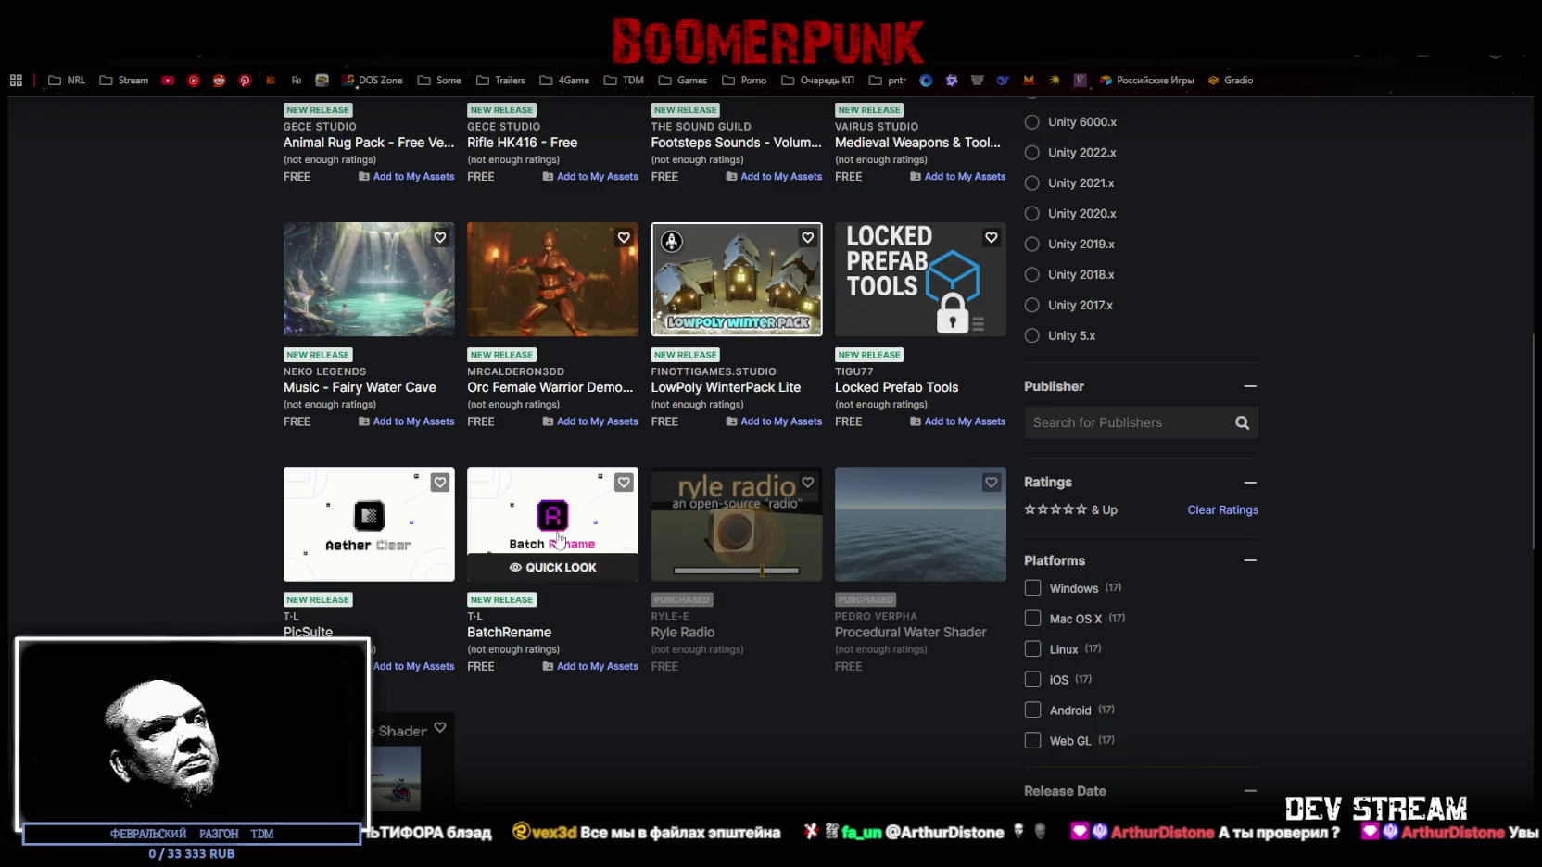
pyautogui.scroll(-1, 528, 556)
pyautogui.scroll(2, 528, 436)
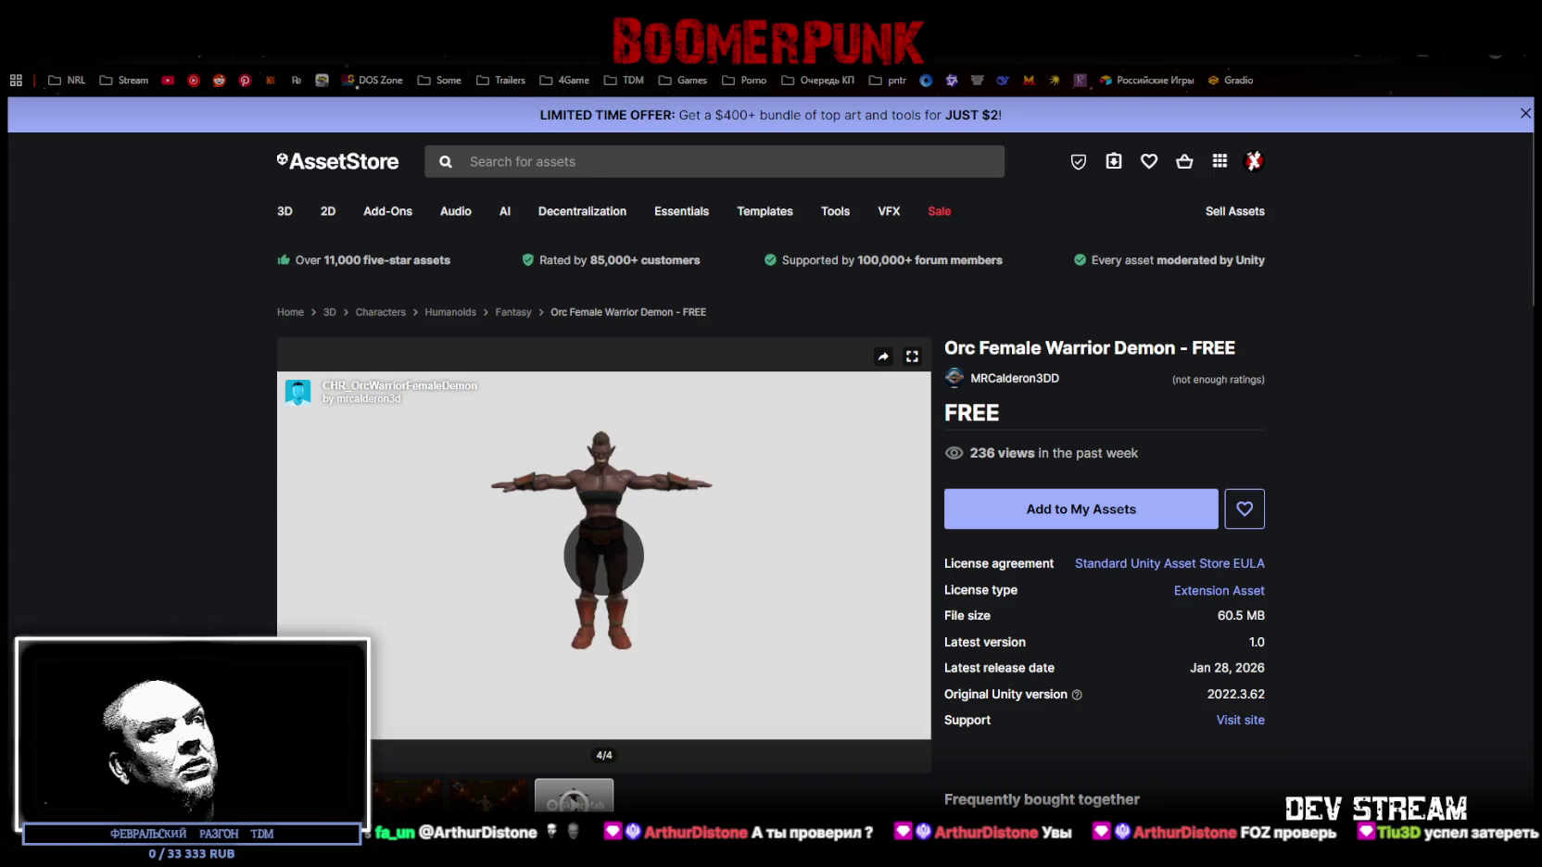
# - Start the Orc Female Warrior Demon 3D preview and orbit it to a front view
pyautogui.click(604, 559)
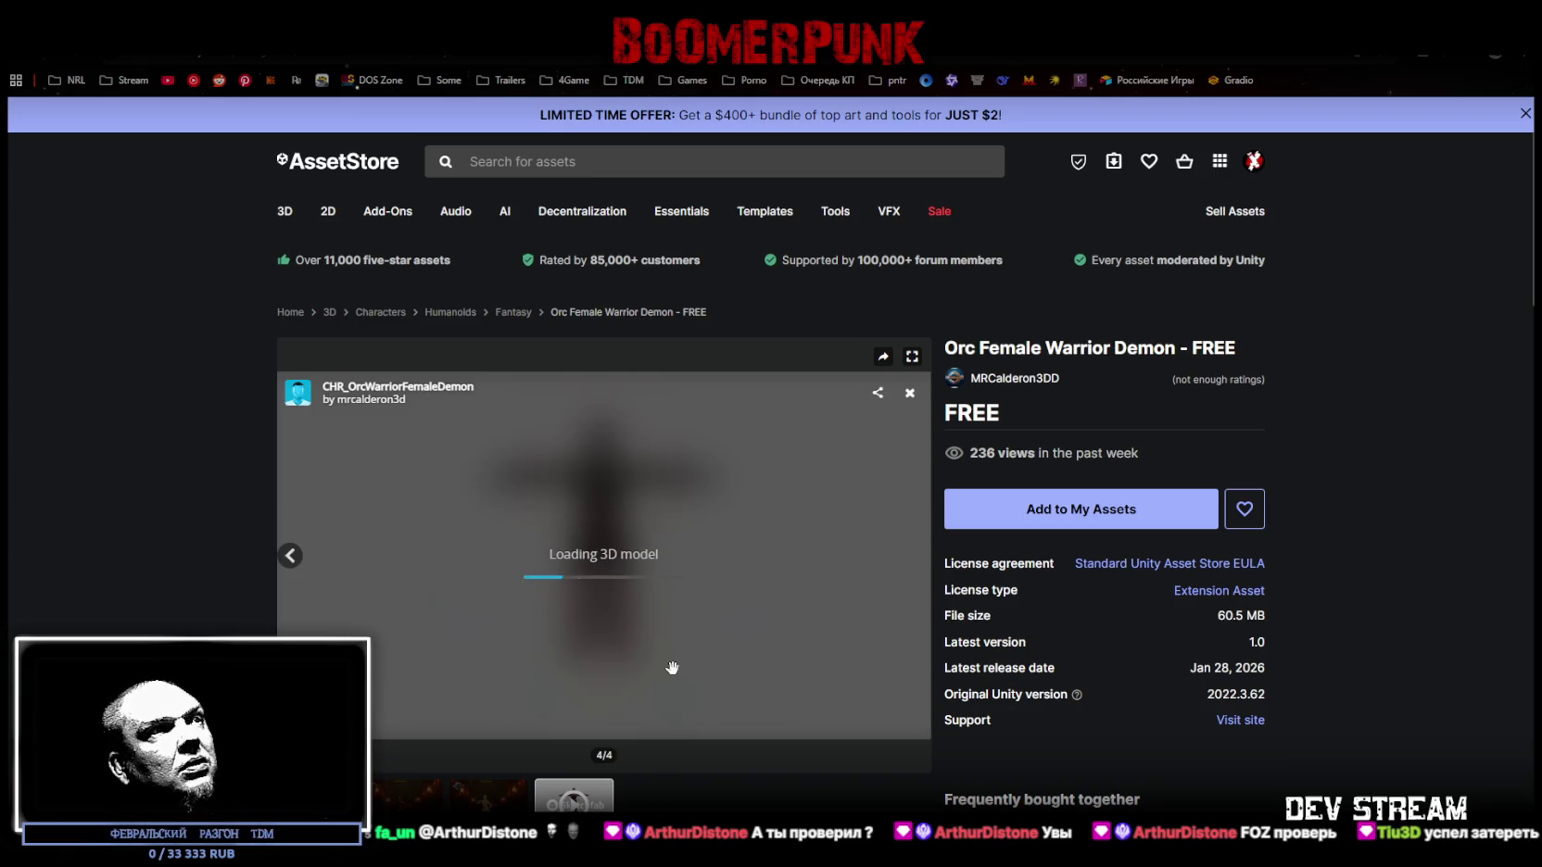
pyautogui.scroll(6, 606, 511)
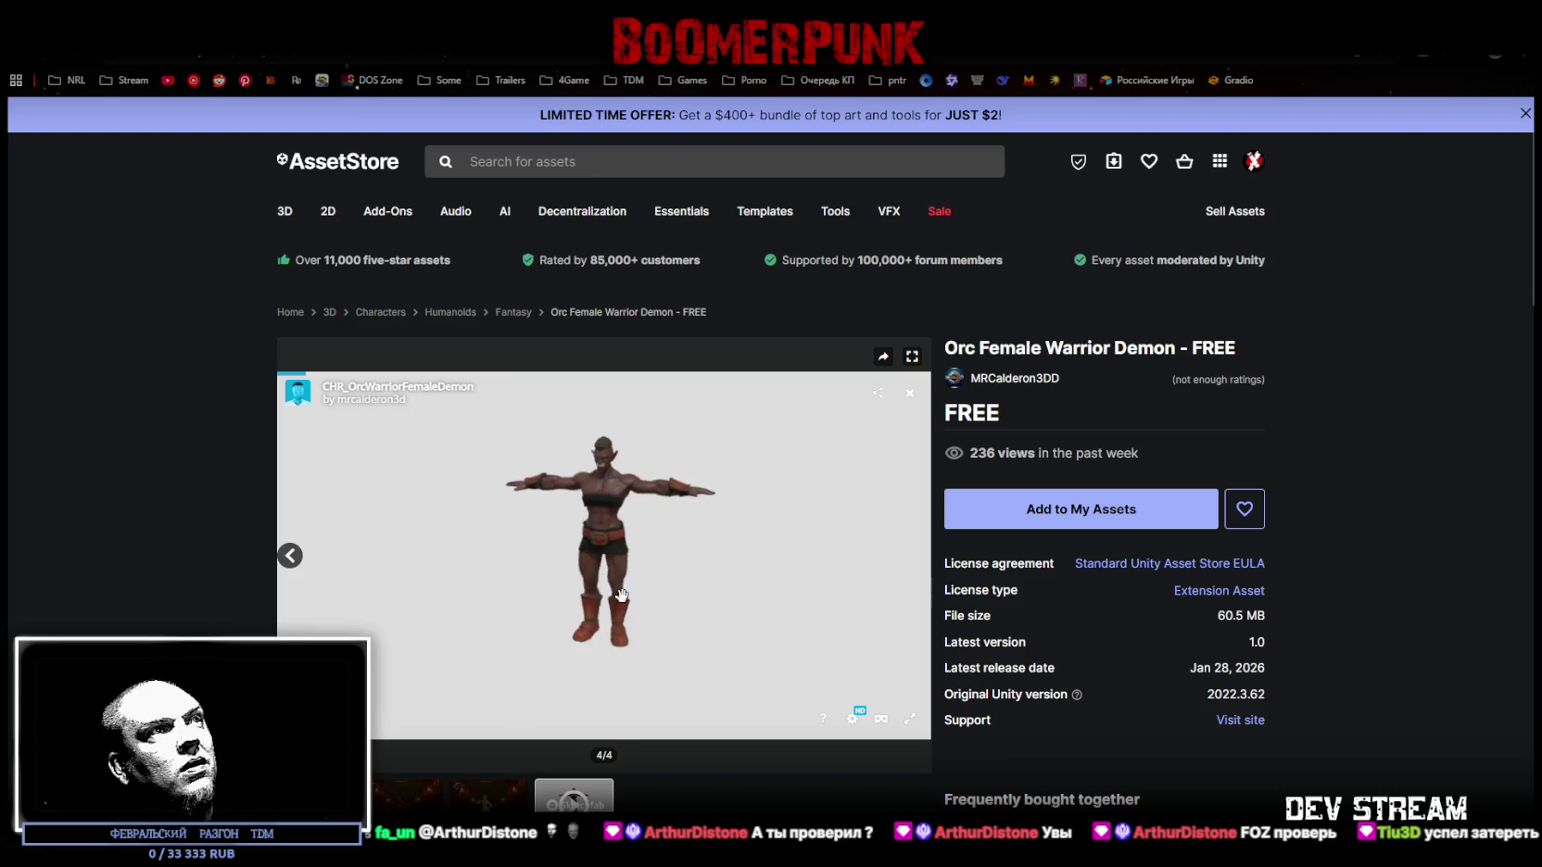
pyautogui.moveTo(605, 511)
pyautogui.mouseDown()
pyautogui.moveTo(703, 616)
pyautogui.moveTo(617, 509)
pyautogui.mouseUp()
pyautogui.scroll(8, 617, 509)
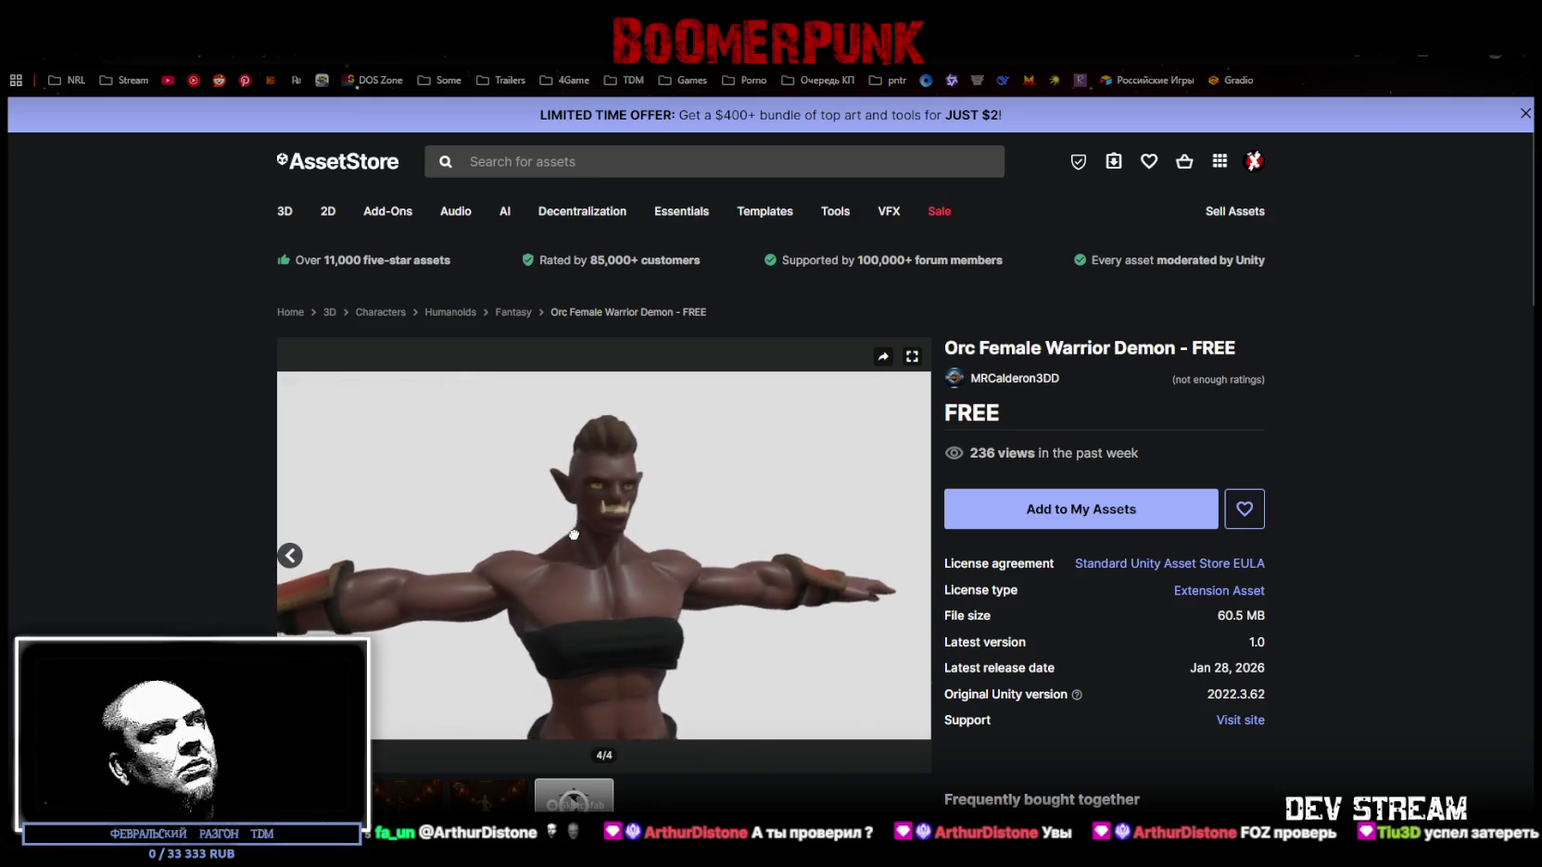
pyautogui.moveTo(599, 623)
pyautogui.mouseDown()
pyautogui.moveTo(517, 593)
pyautogui.moveTo(491, 600)
pyautogui.moveTo(685, 636)
pyautogui.mouseUp()
pyautogui.scroll(-5, 676, 623)
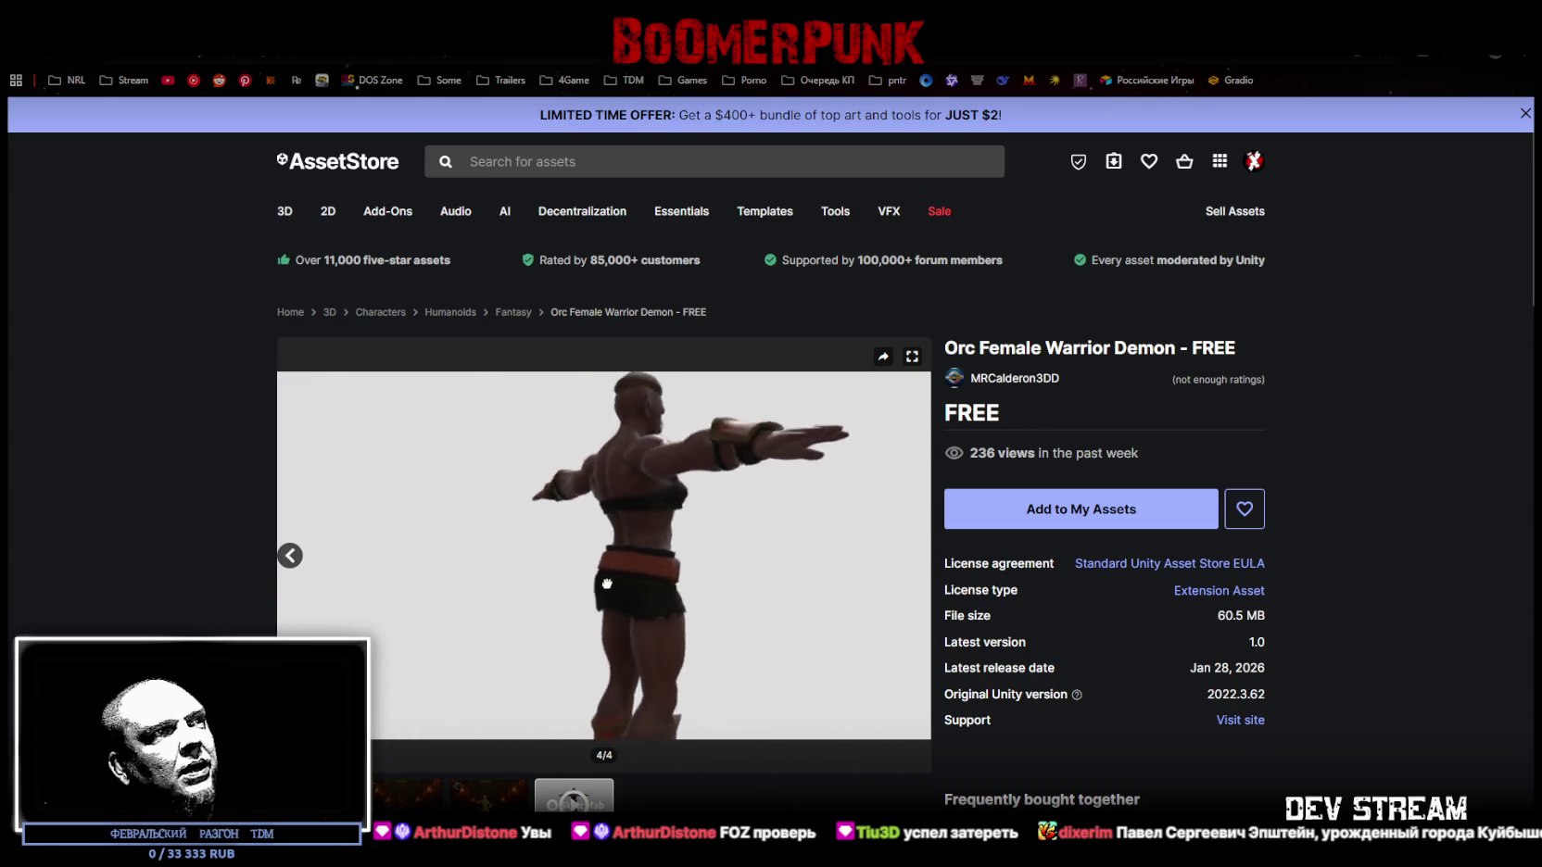
pyautogui.moveTo(504, 581); pyautogui.dragTo(583, 581)
# - Zoom and orbit the orc to see its chest, arm and back, then go to LowPoly WinterPack Lite
pyautogui.scroll(5, 593, 574)
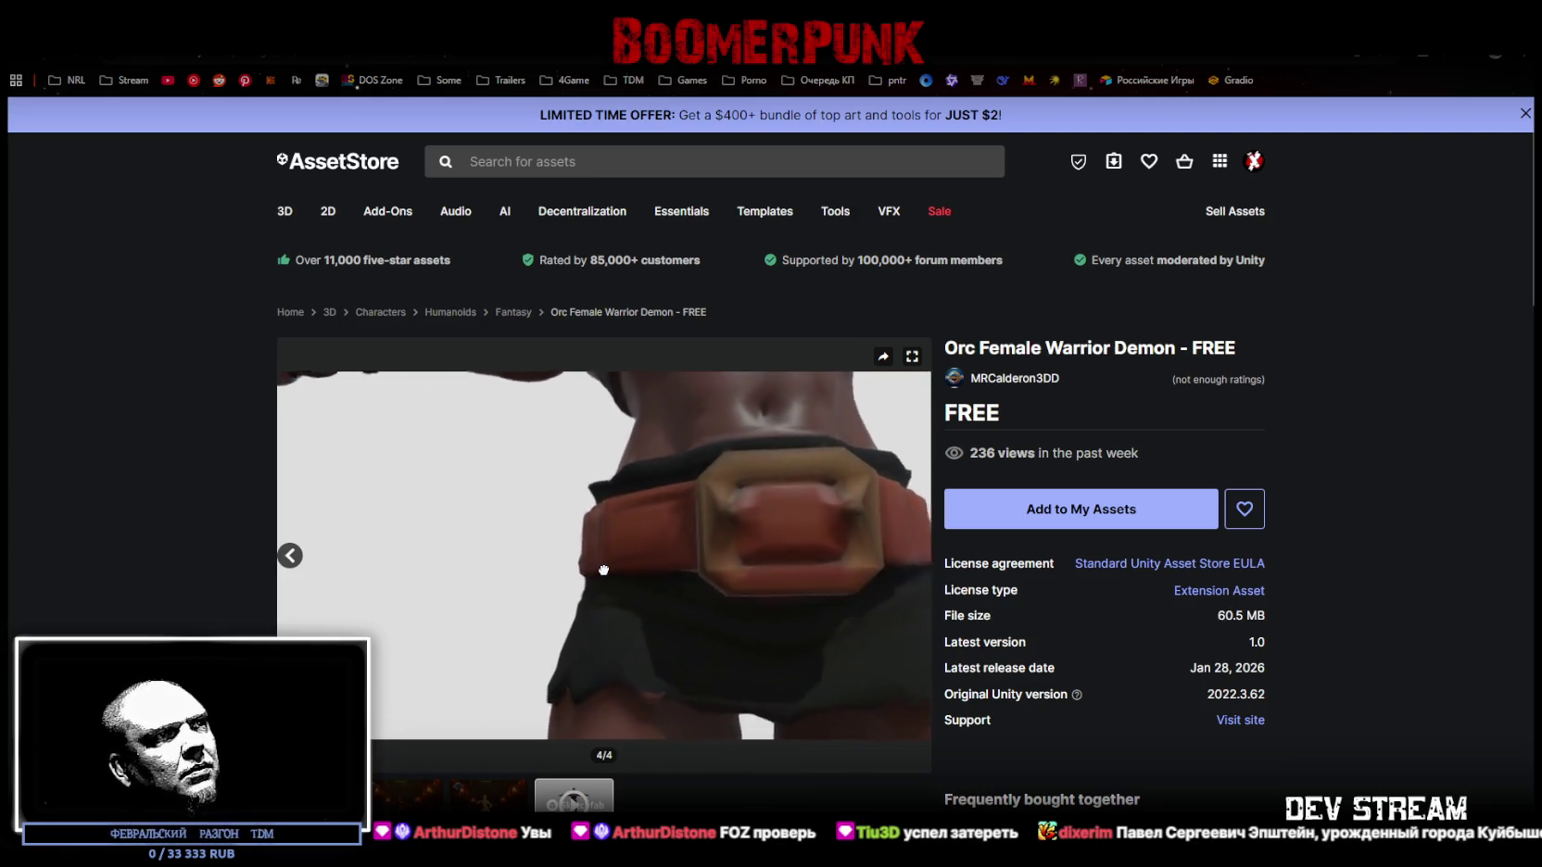
pyautogui.scroll(-3, 604, 568)
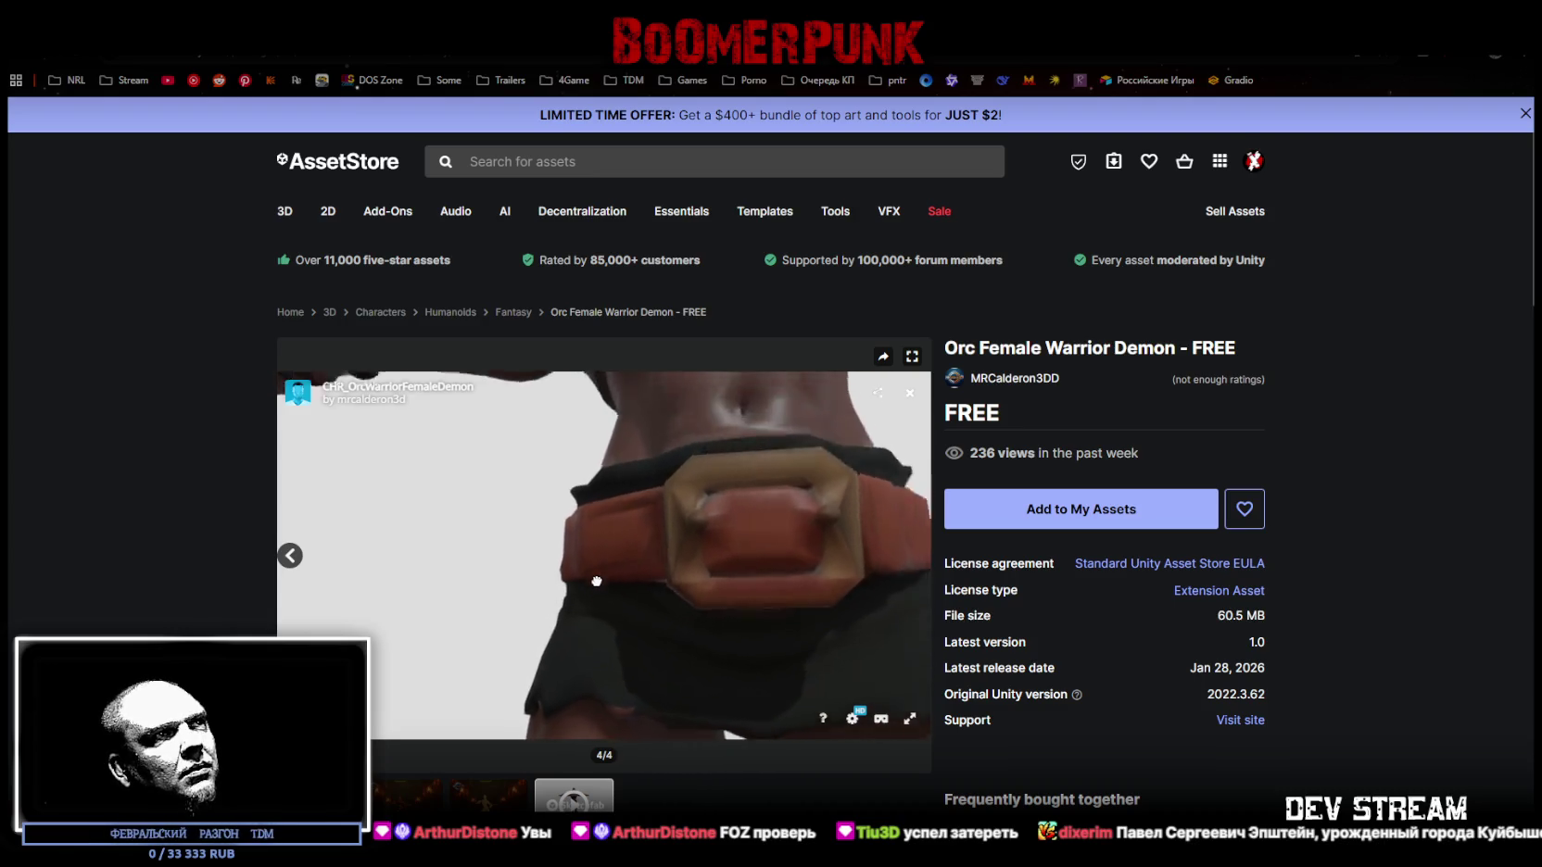
pyautogui.scroll(5, 584, 584)
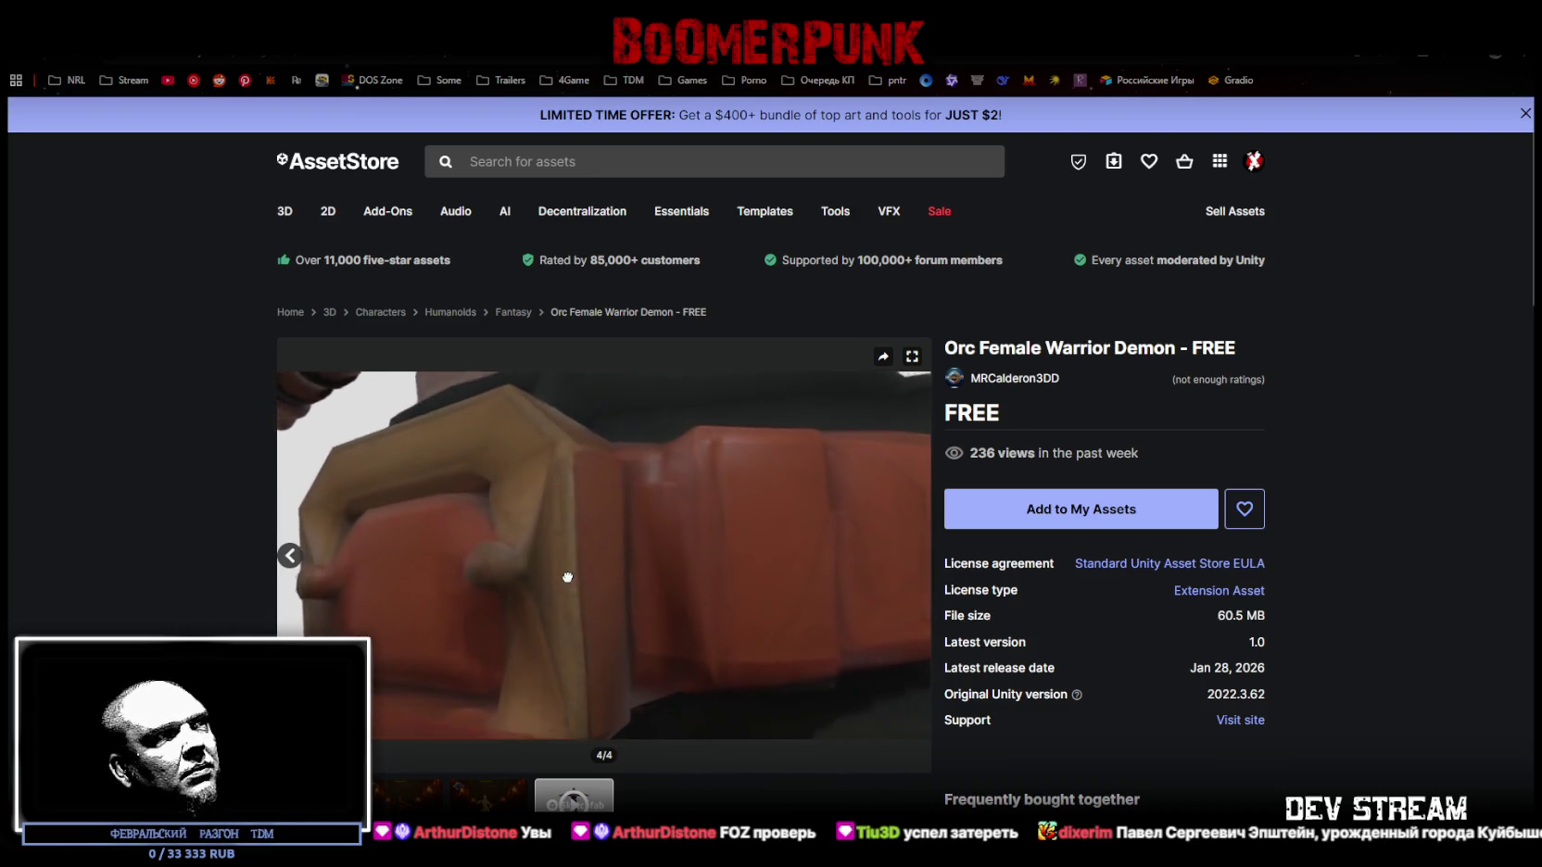
pyautogui.scroll(-4, 575, 577)
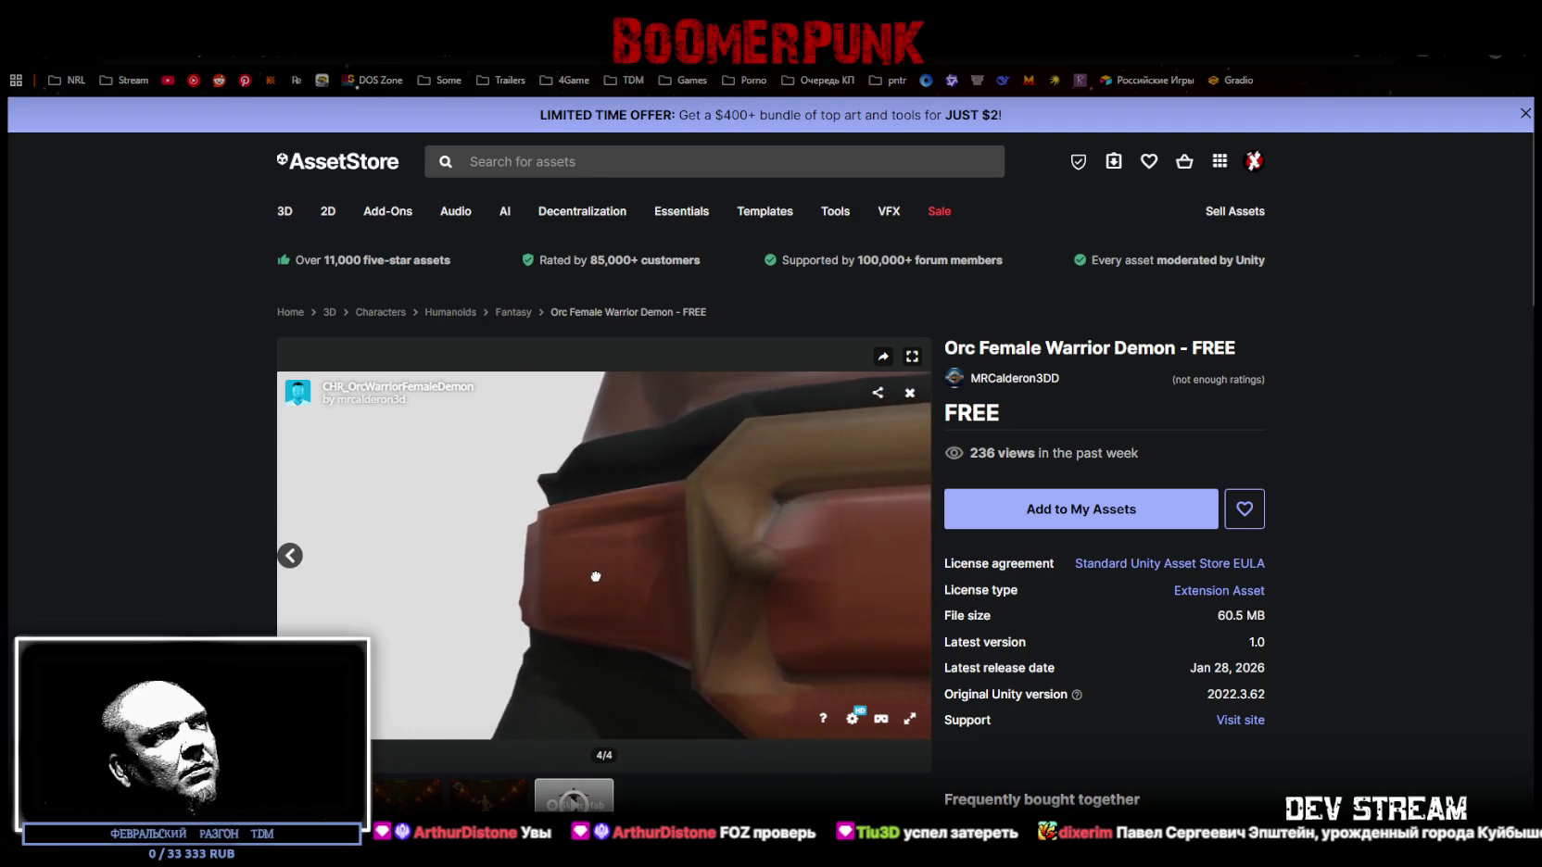
pyautogui.moveTo(596, 605)
pyautogui.mouseDown()
pyautogui.moveTo(533, 645)
pyautogui.moveTo(600, 620)
pyautogui.mouseUp()
pyautogui.scroll(3, 563, 642)
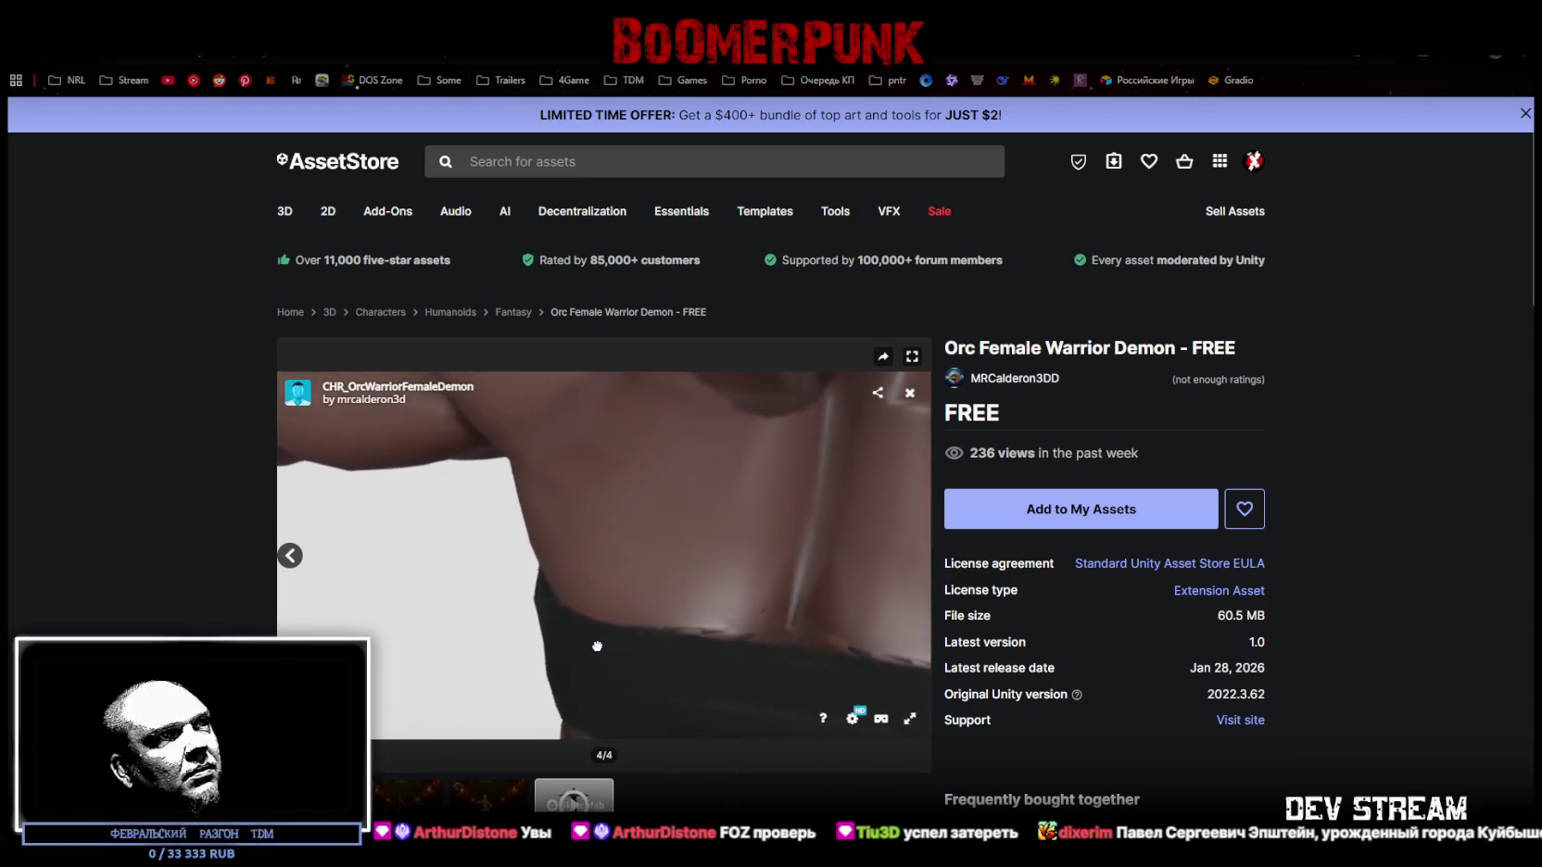
pyautogui.scroll(-3, 601, 621)
pyautogui.scroll(-5, 600, 621)
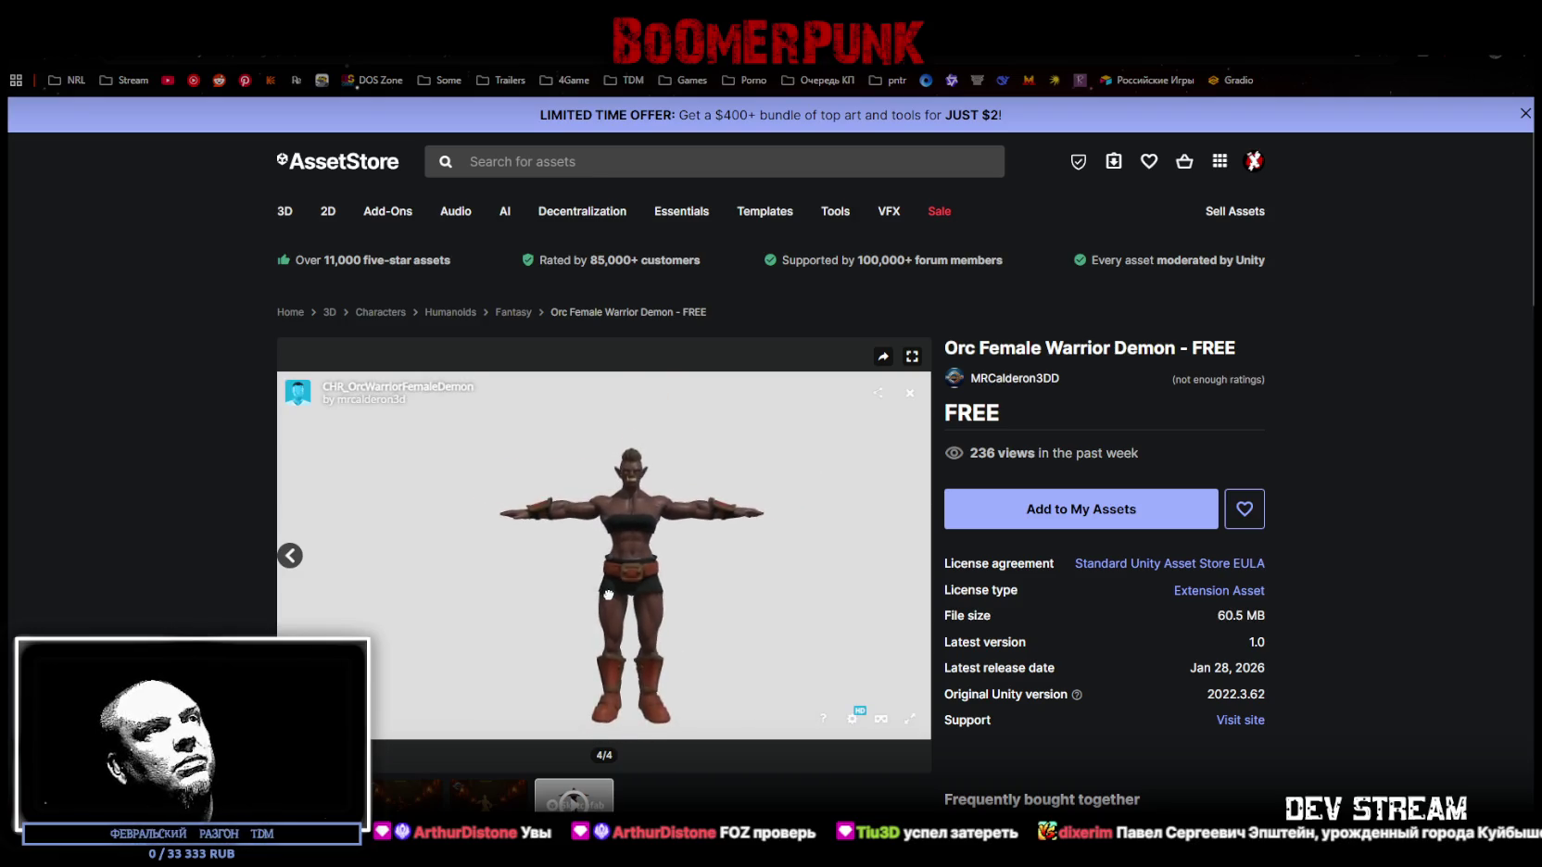
pyautogui.moveTo(665, 607)
pyautogui.mouseDown()
pyautogui.moveTo(436, 627)
pyautogui.moveTo(683, 666)
pyautogui.mouseUp()
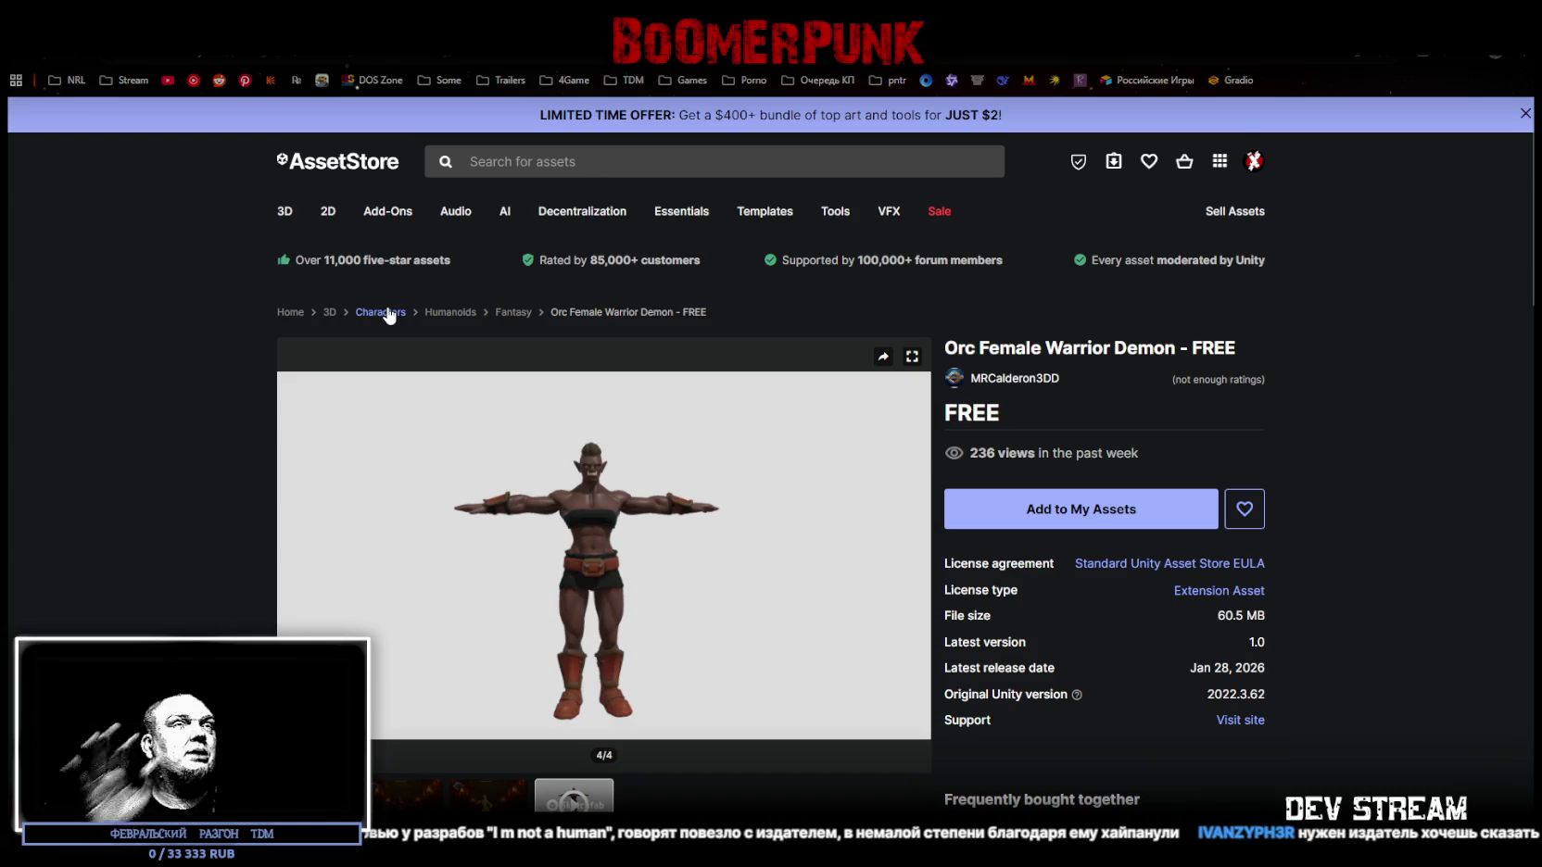
pyautogui.moveTo(288, 556)
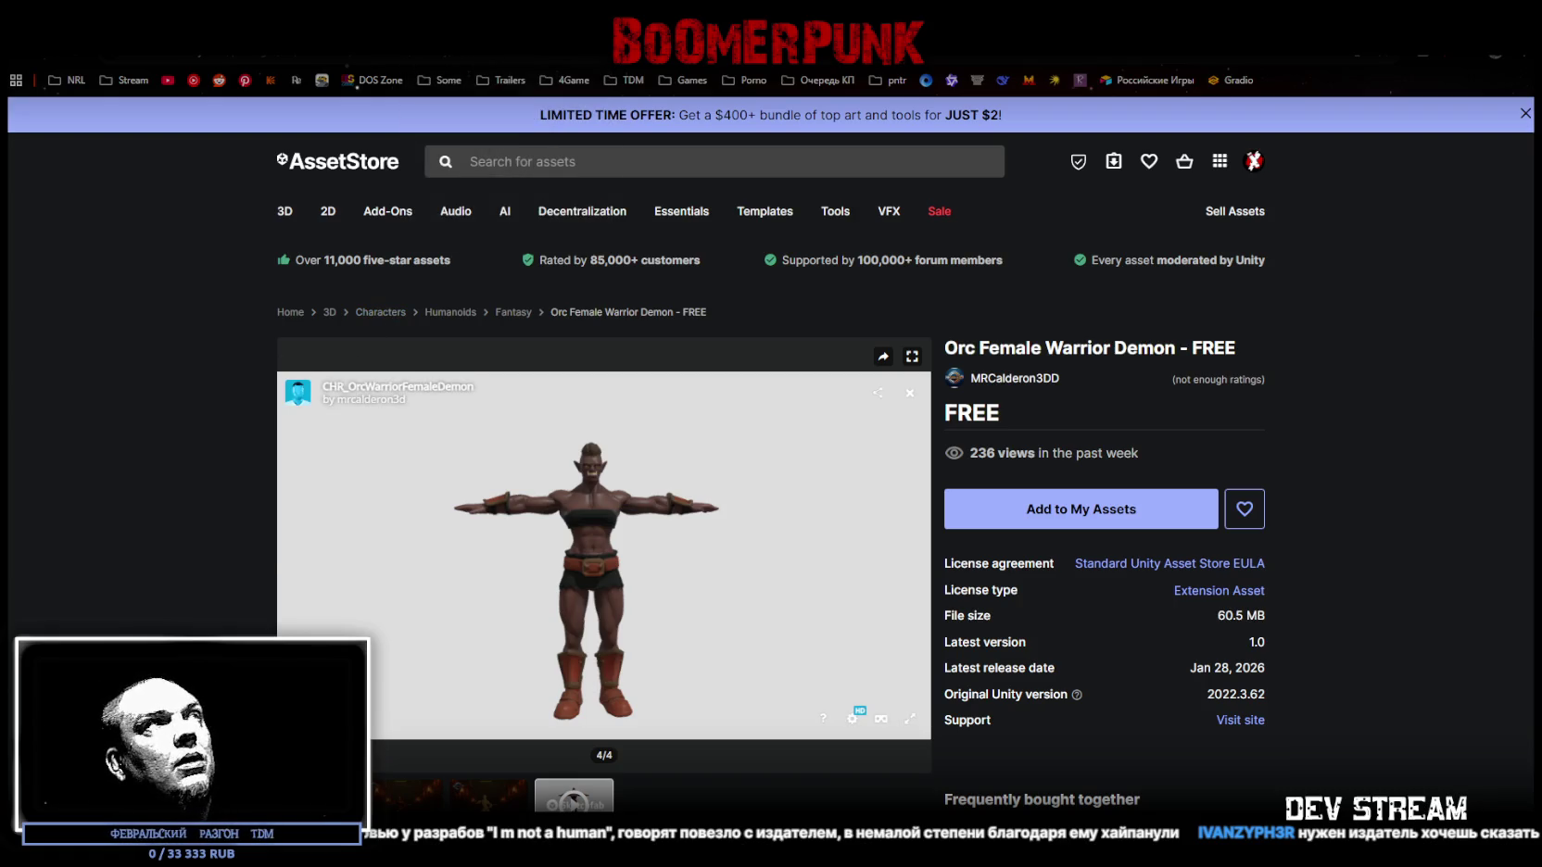
pyautogui.hotkey('alt', 'Left')
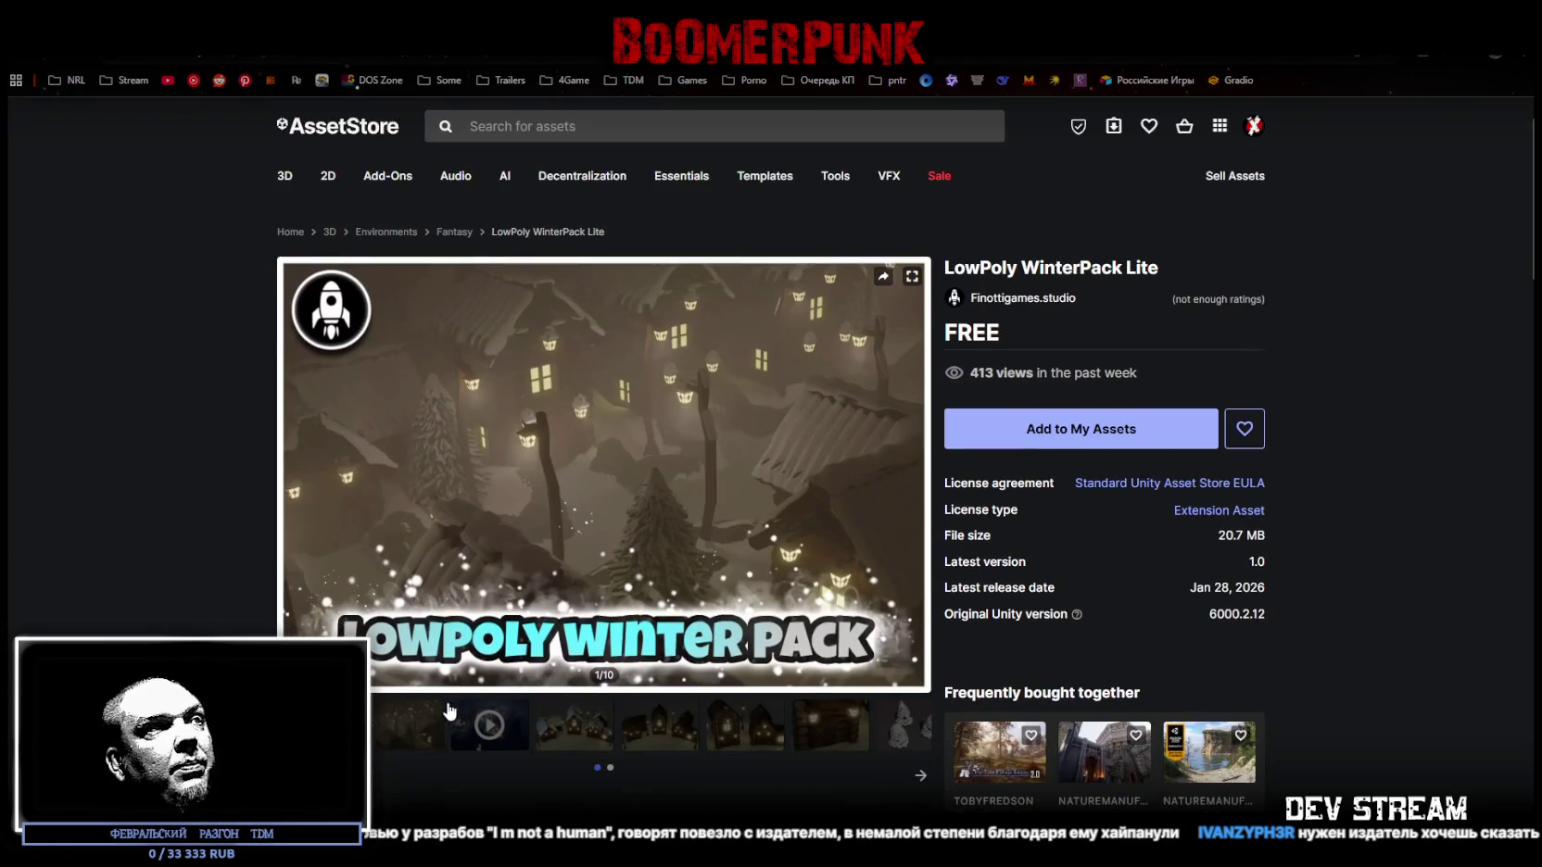
# - Flip through the WinterPack gallery: cabins, cabin door, snowy trees and green trees images
pyautogui.click(589, 737)
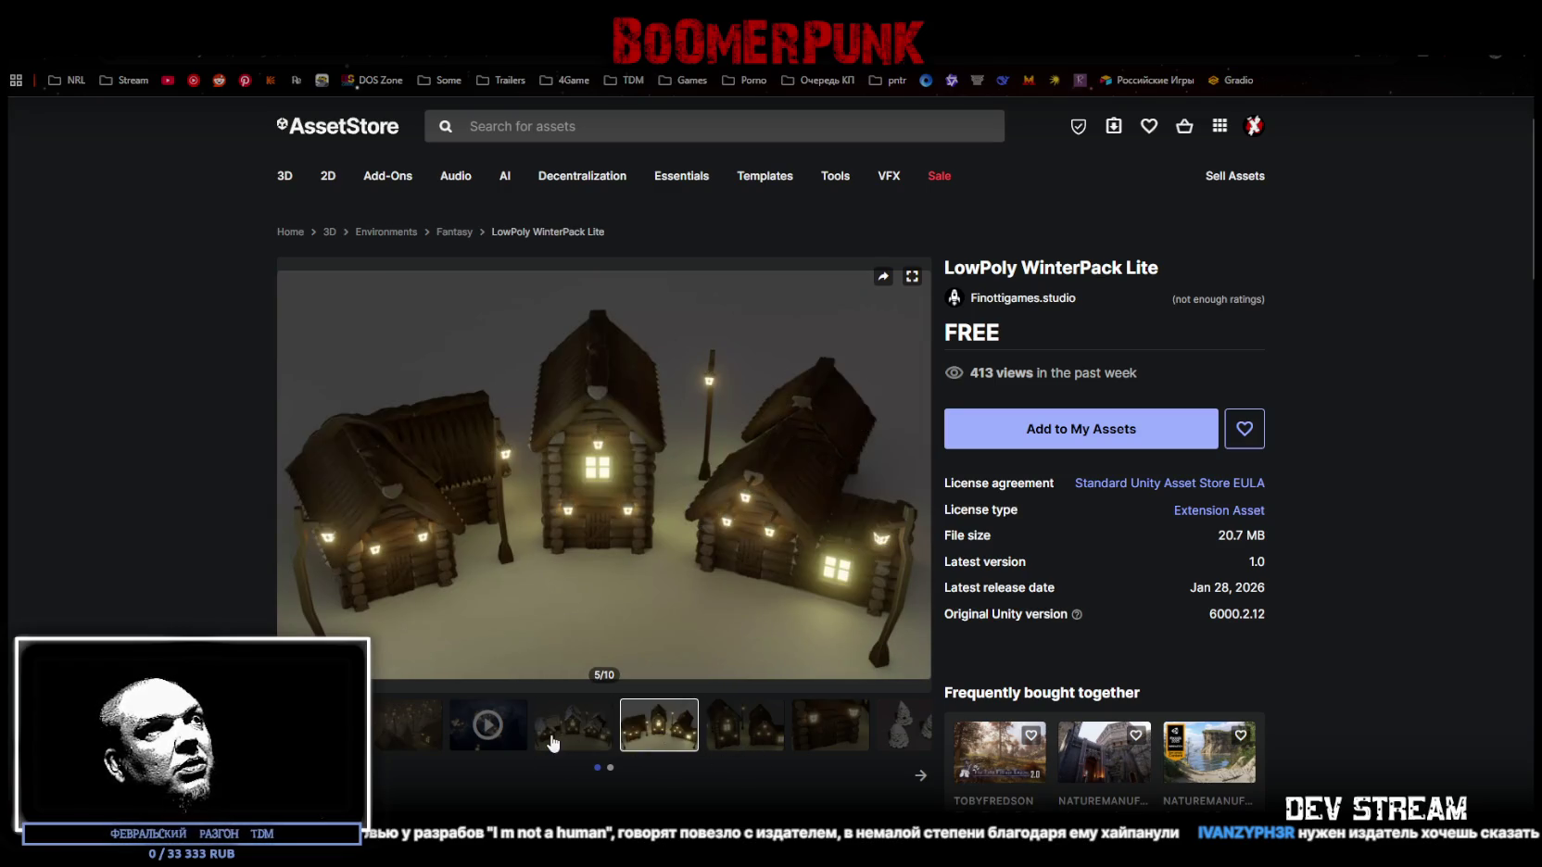
pyautogui.click(824, 734)
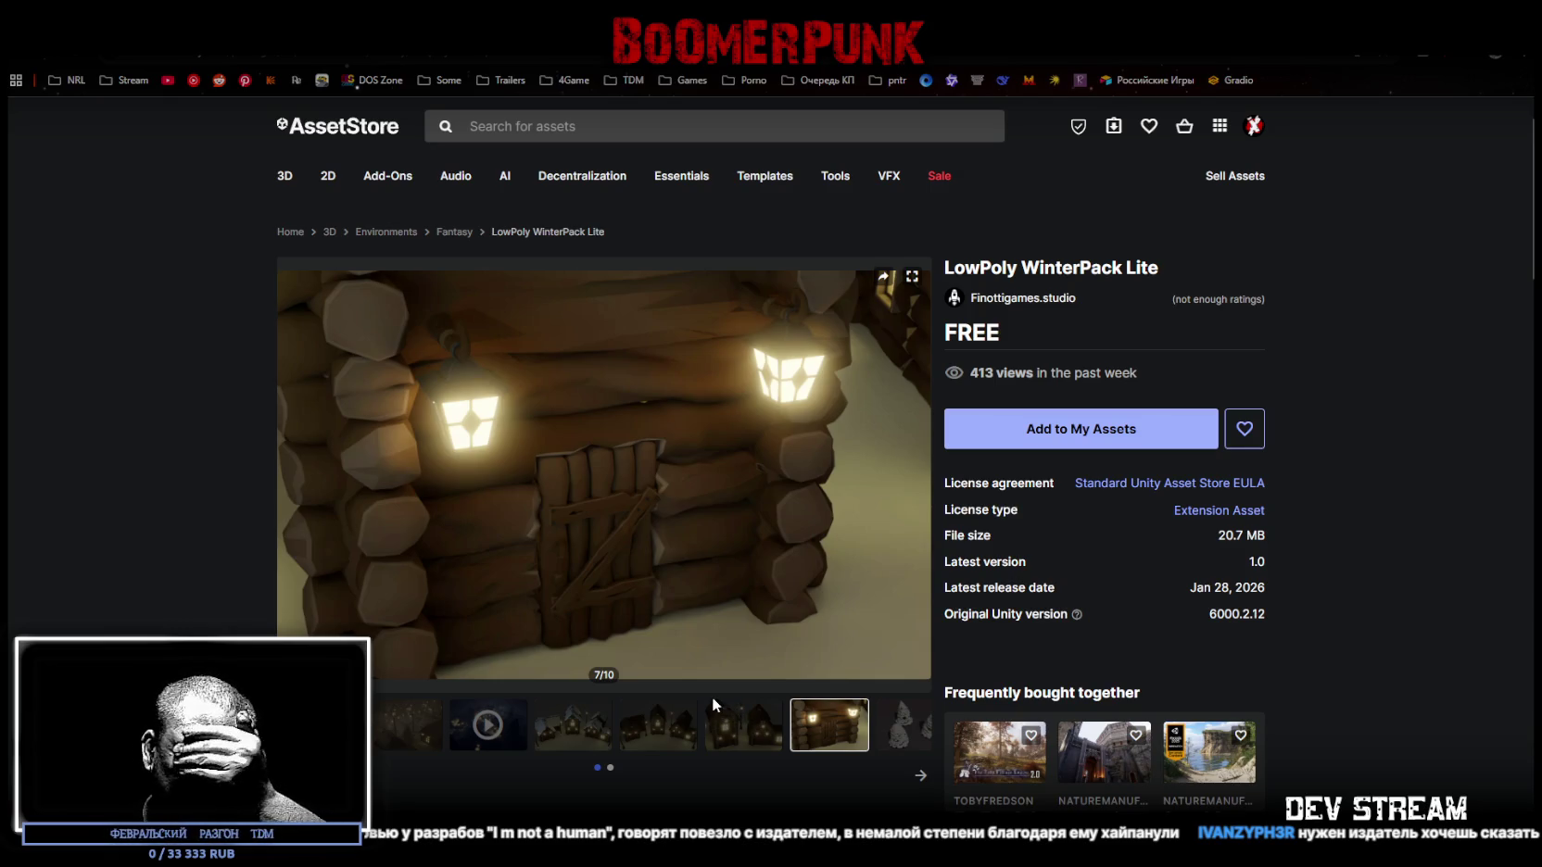
pyautogui.moveTo(699, 693)
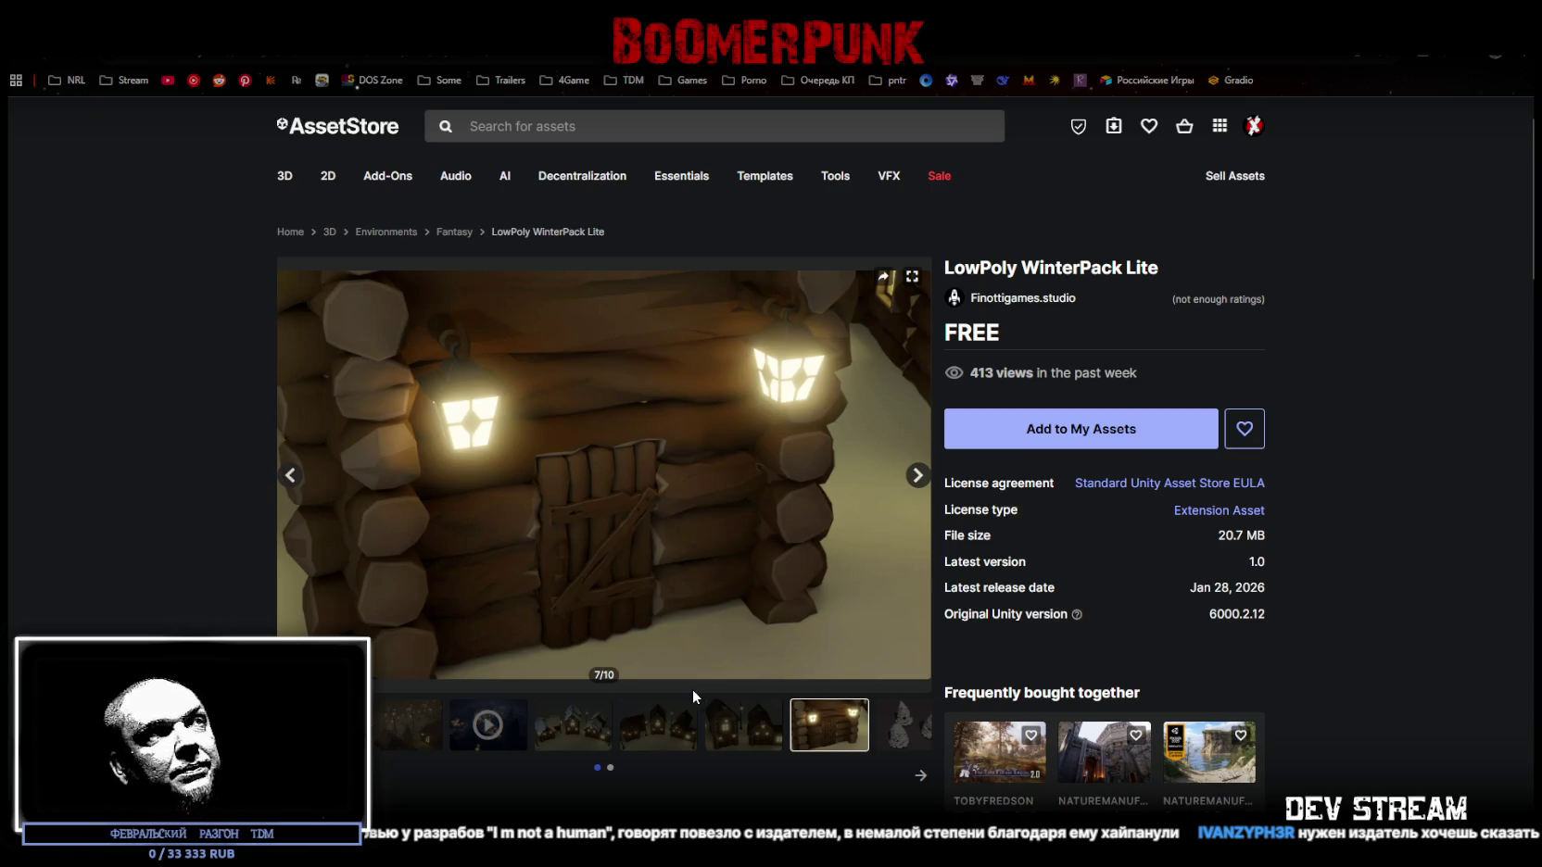
pyautogui.click(910, 728)
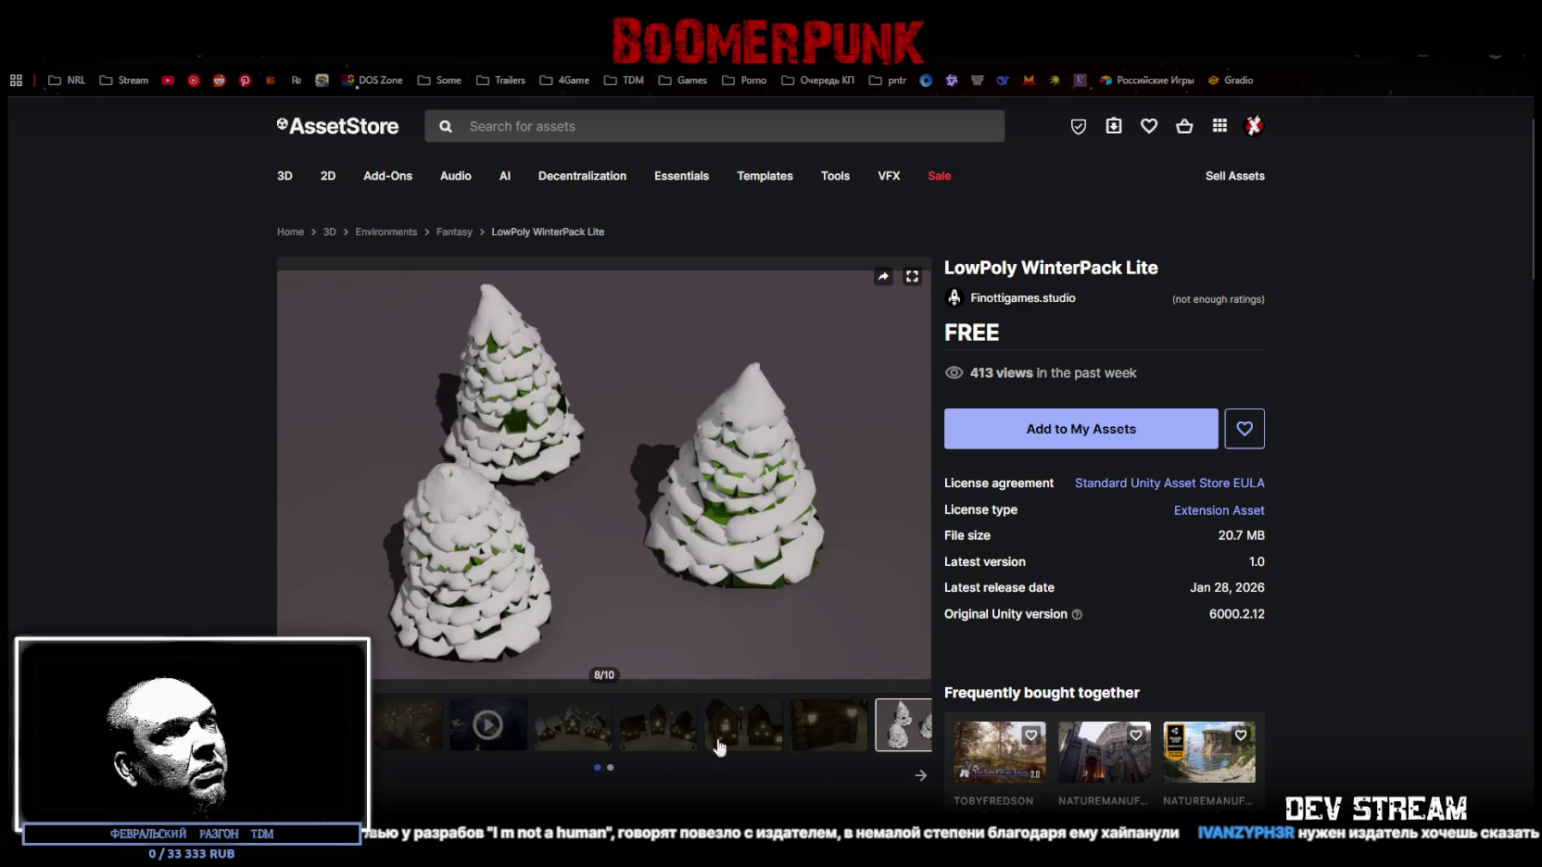
pyautogui.click(920, 776)
pyautogui.click(408, 695)
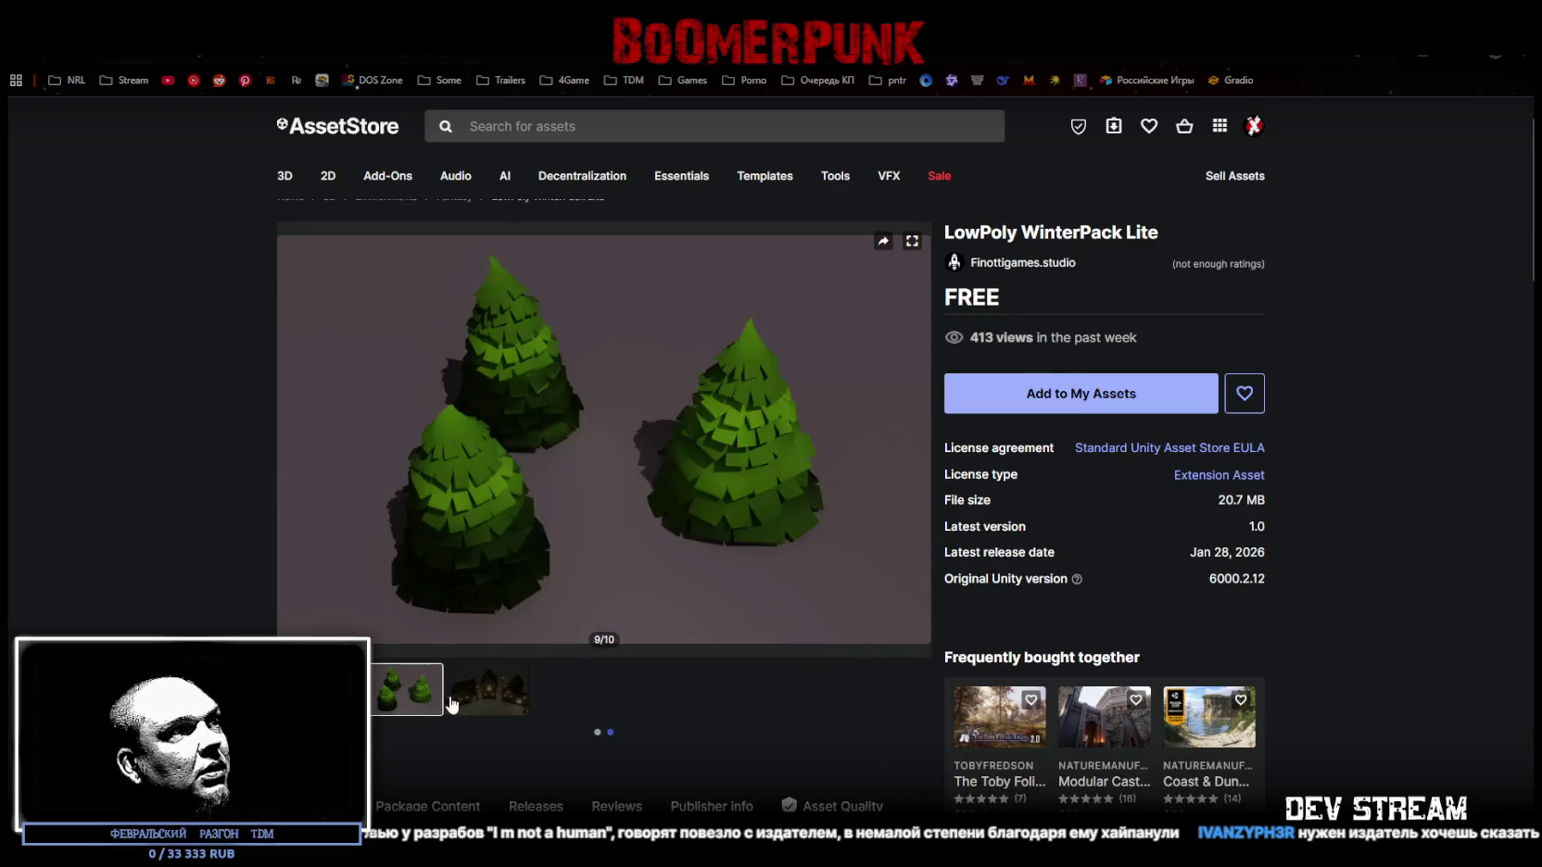
pyautogui.click(484, 709)
pyautogui.click(408, 702)
pyautogui.click(325, 691)
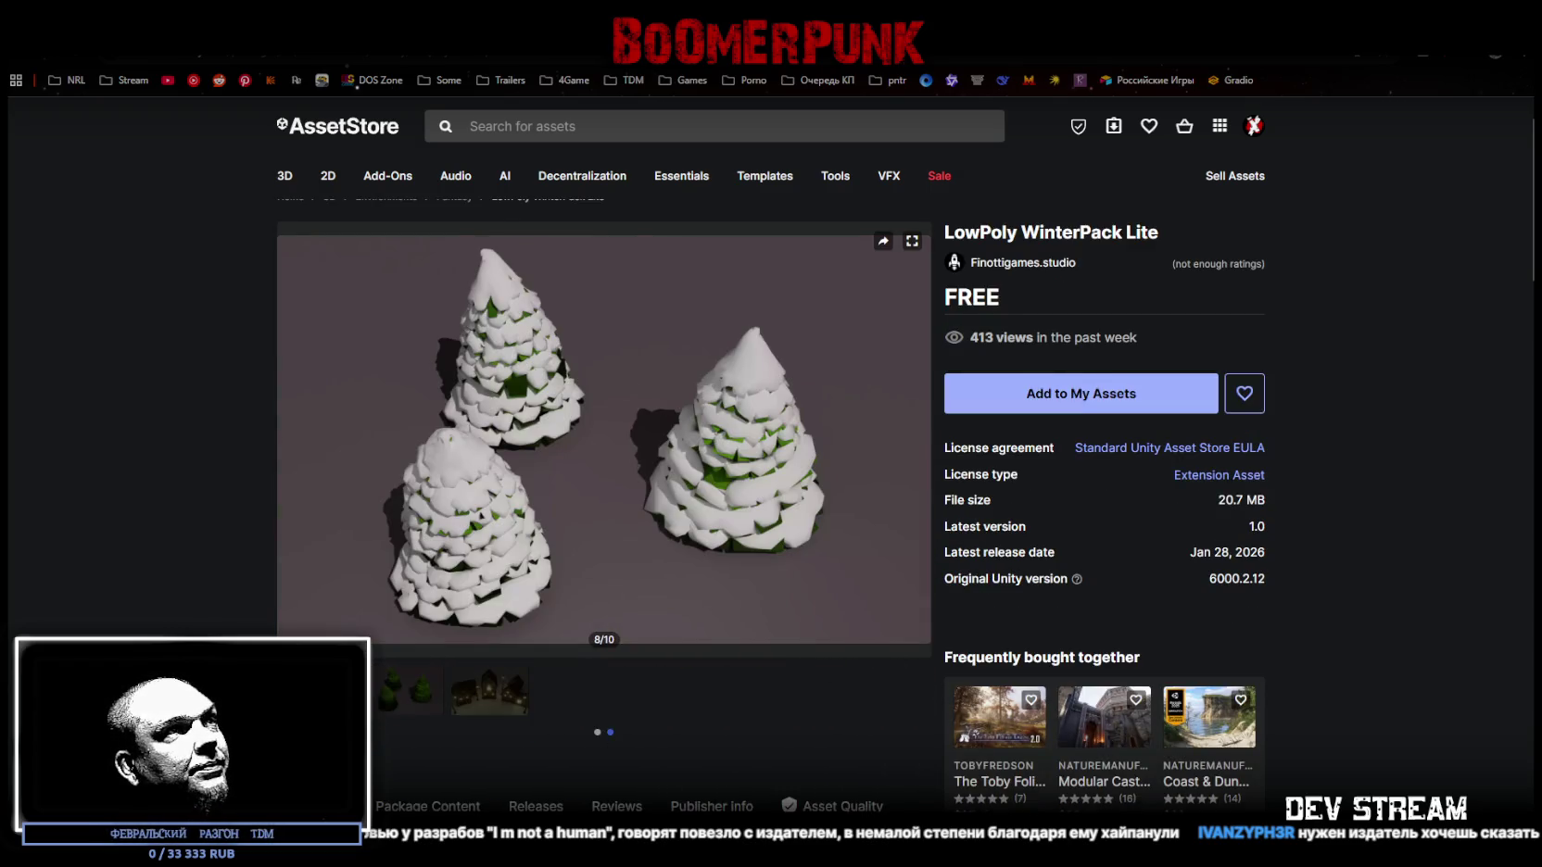
pyautogui.click(598, 732)
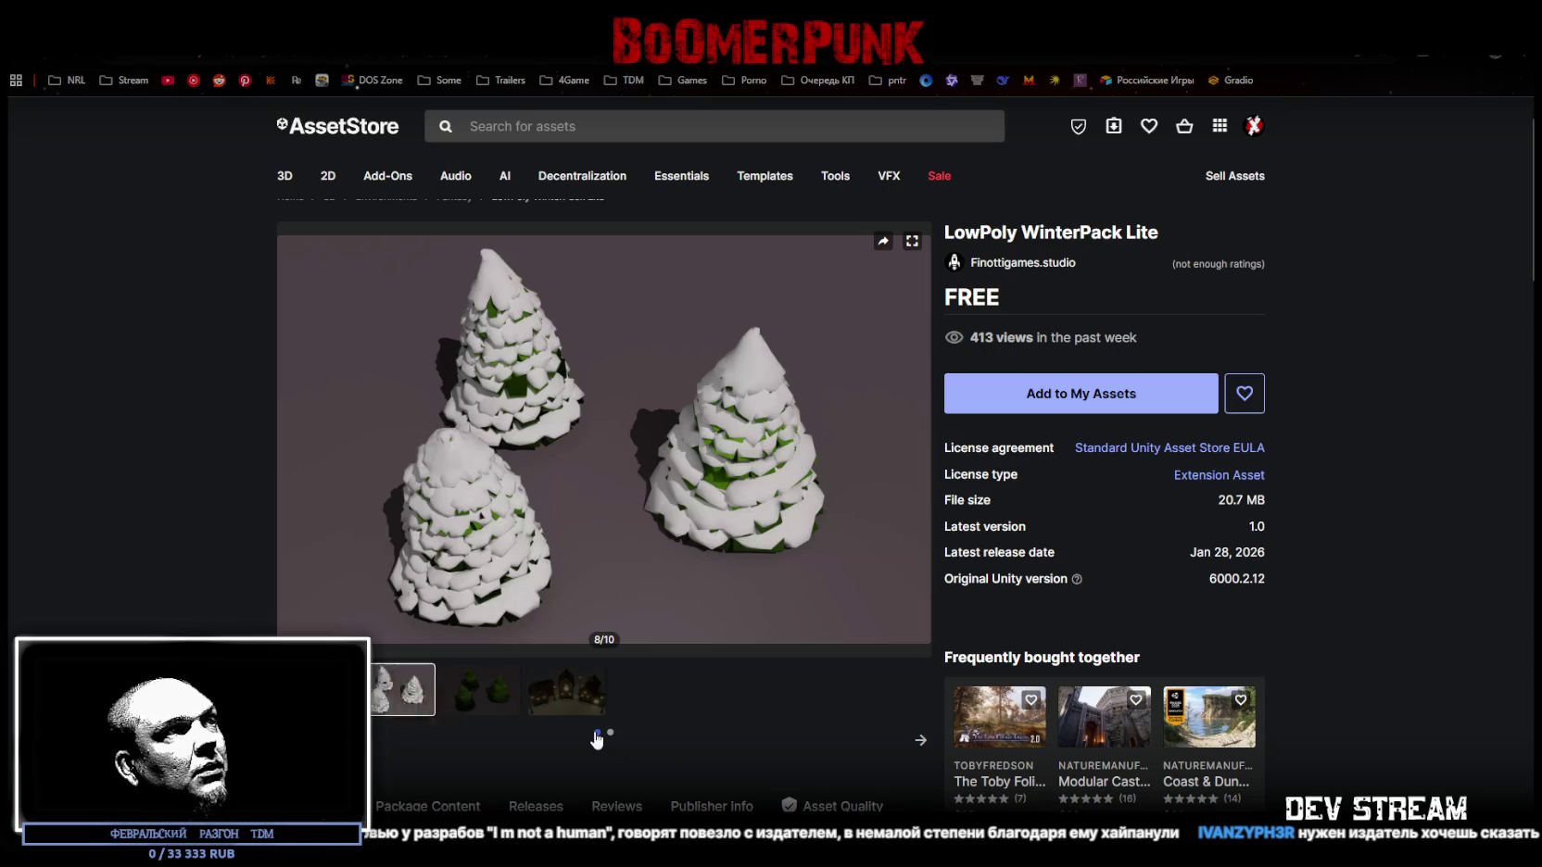
pyautogui.click(830, 690)
pyautogui.click(751, 699)
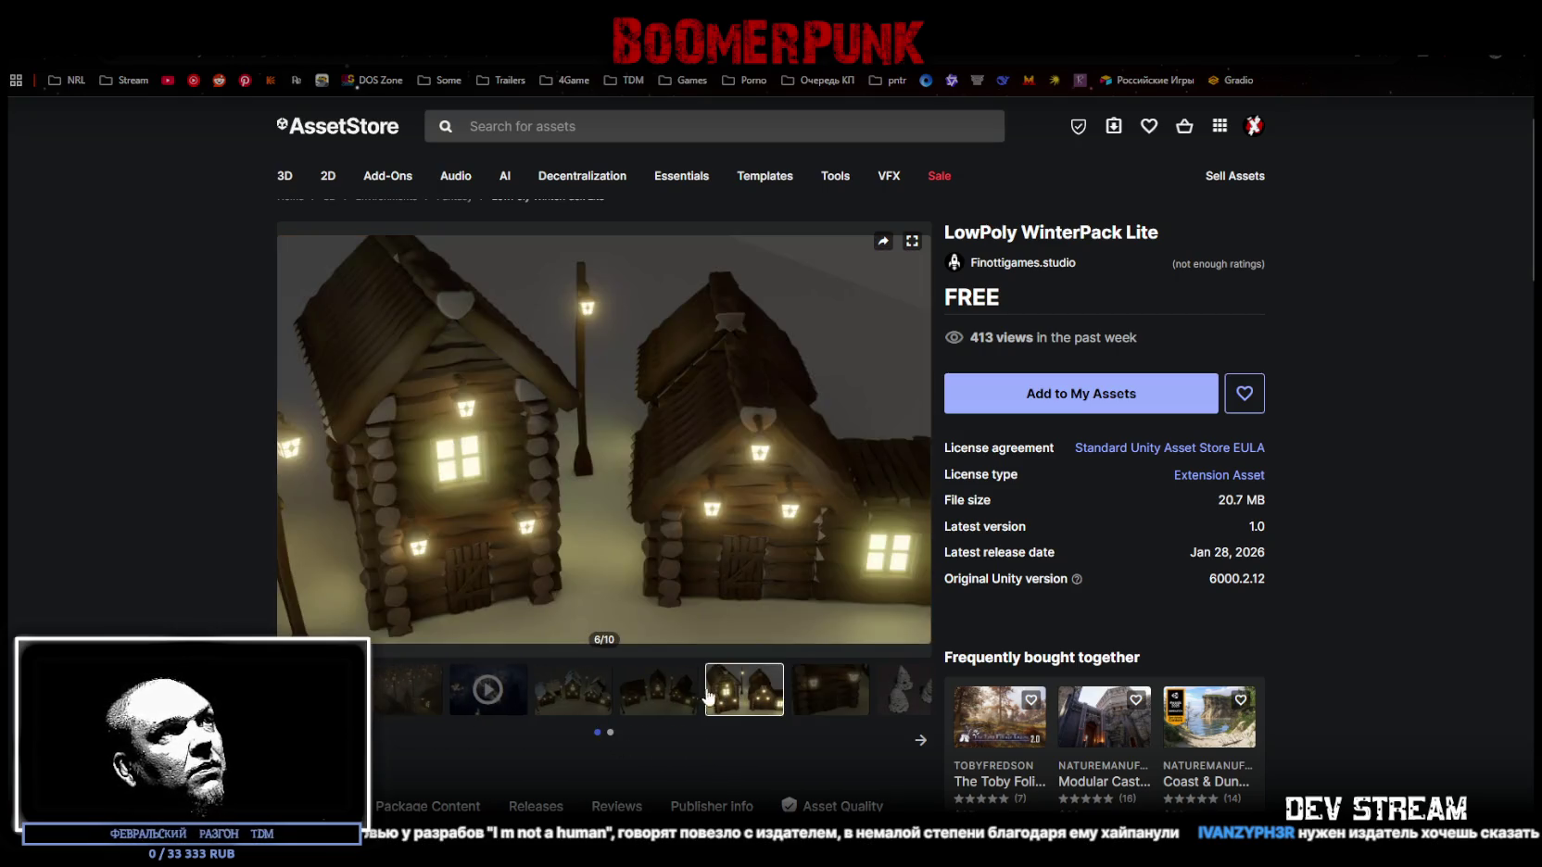
pyautogui.click(674, 696)
pyautogui.click(566, 697)
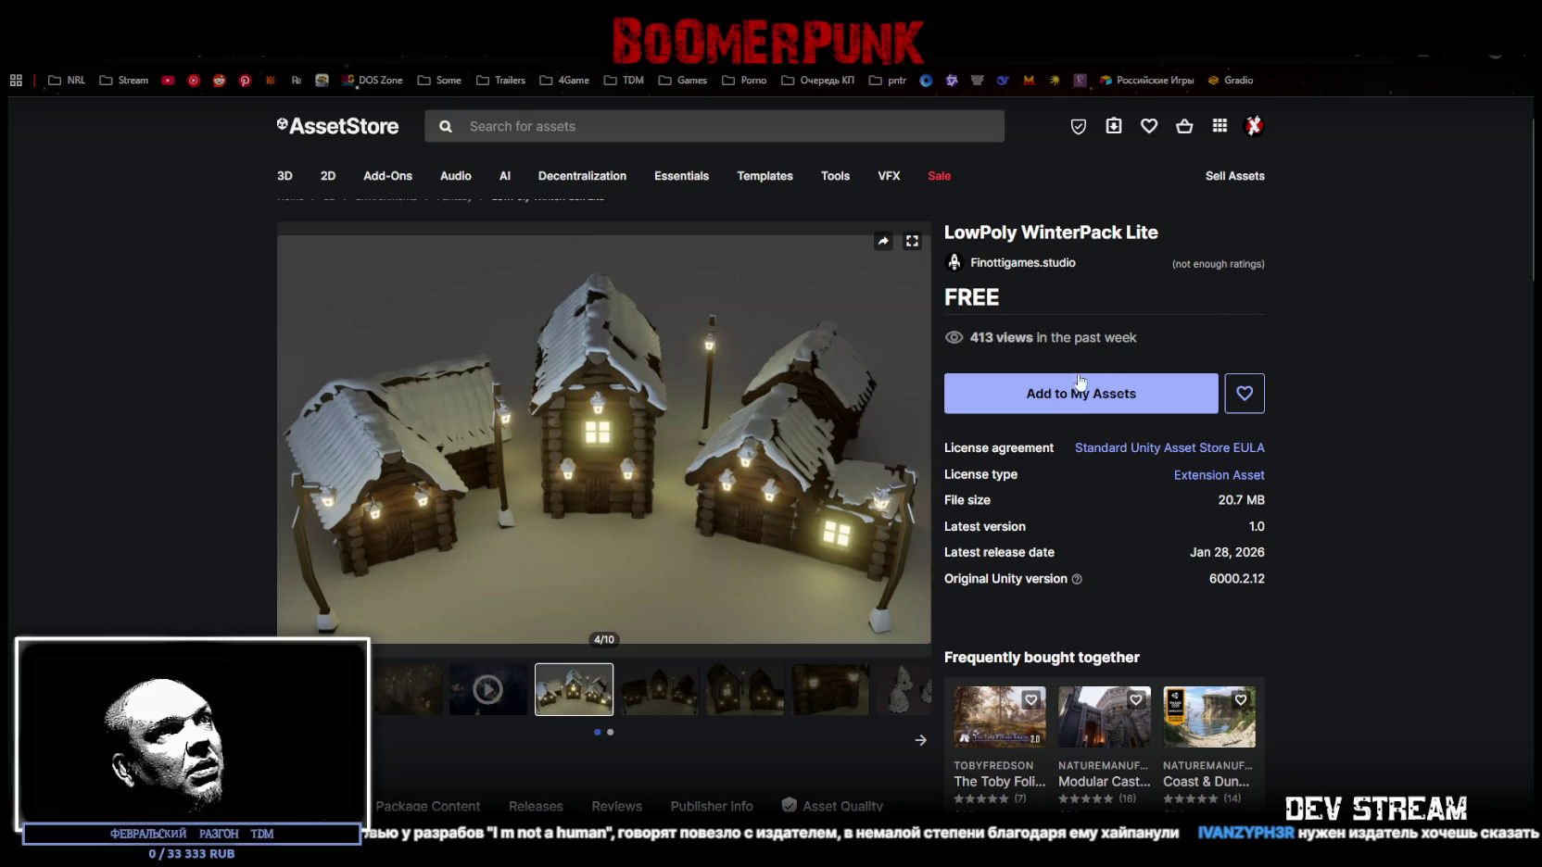
# - Play the pack's preview video of the snowy night village
pyautogui.click(494, 713)
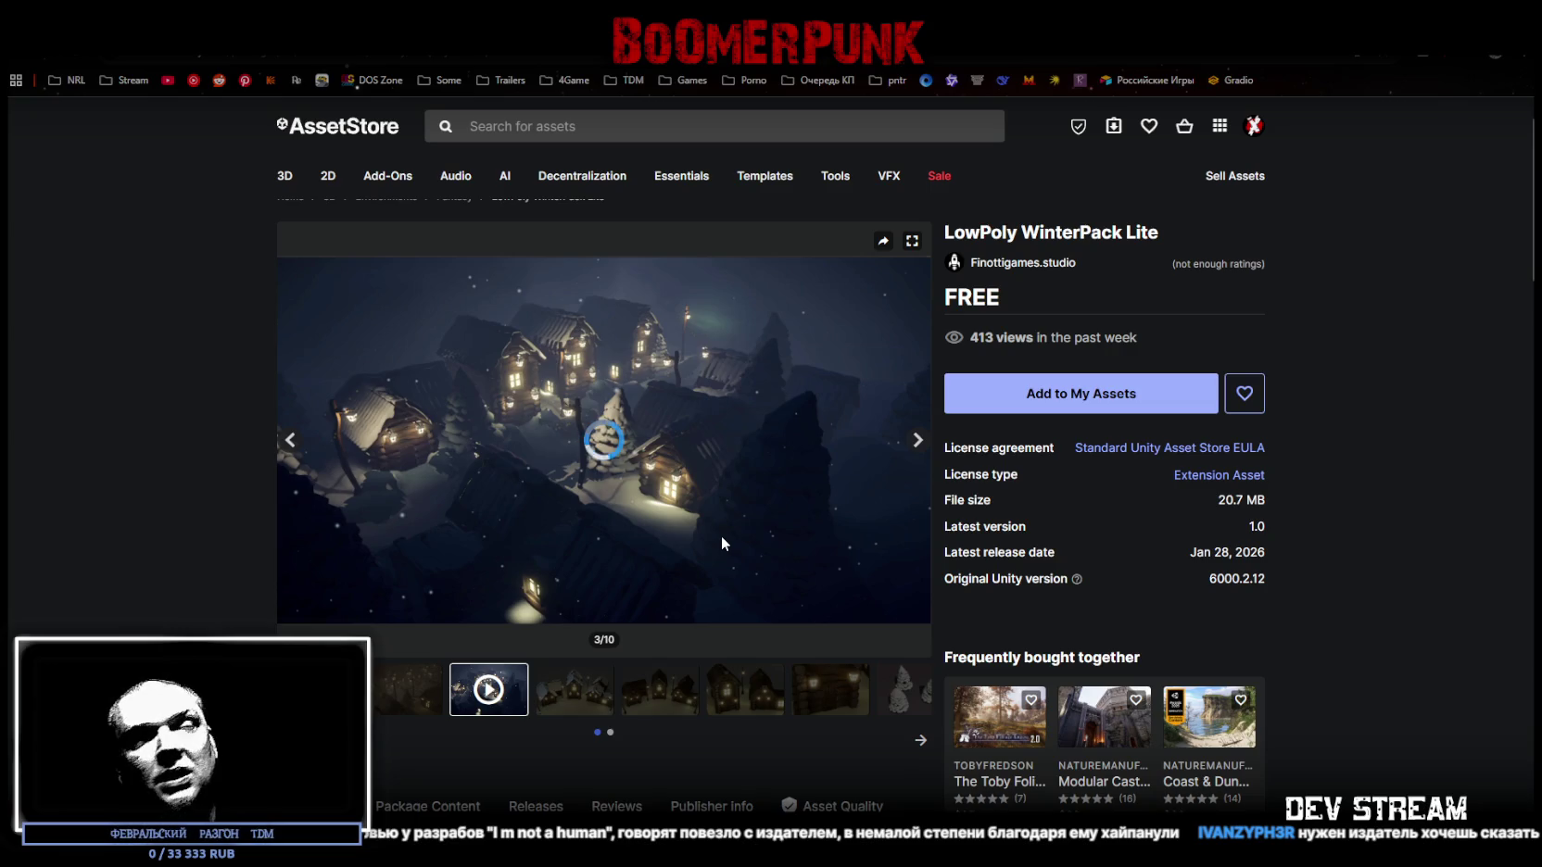
pyautogui.moveTo(706, 534)
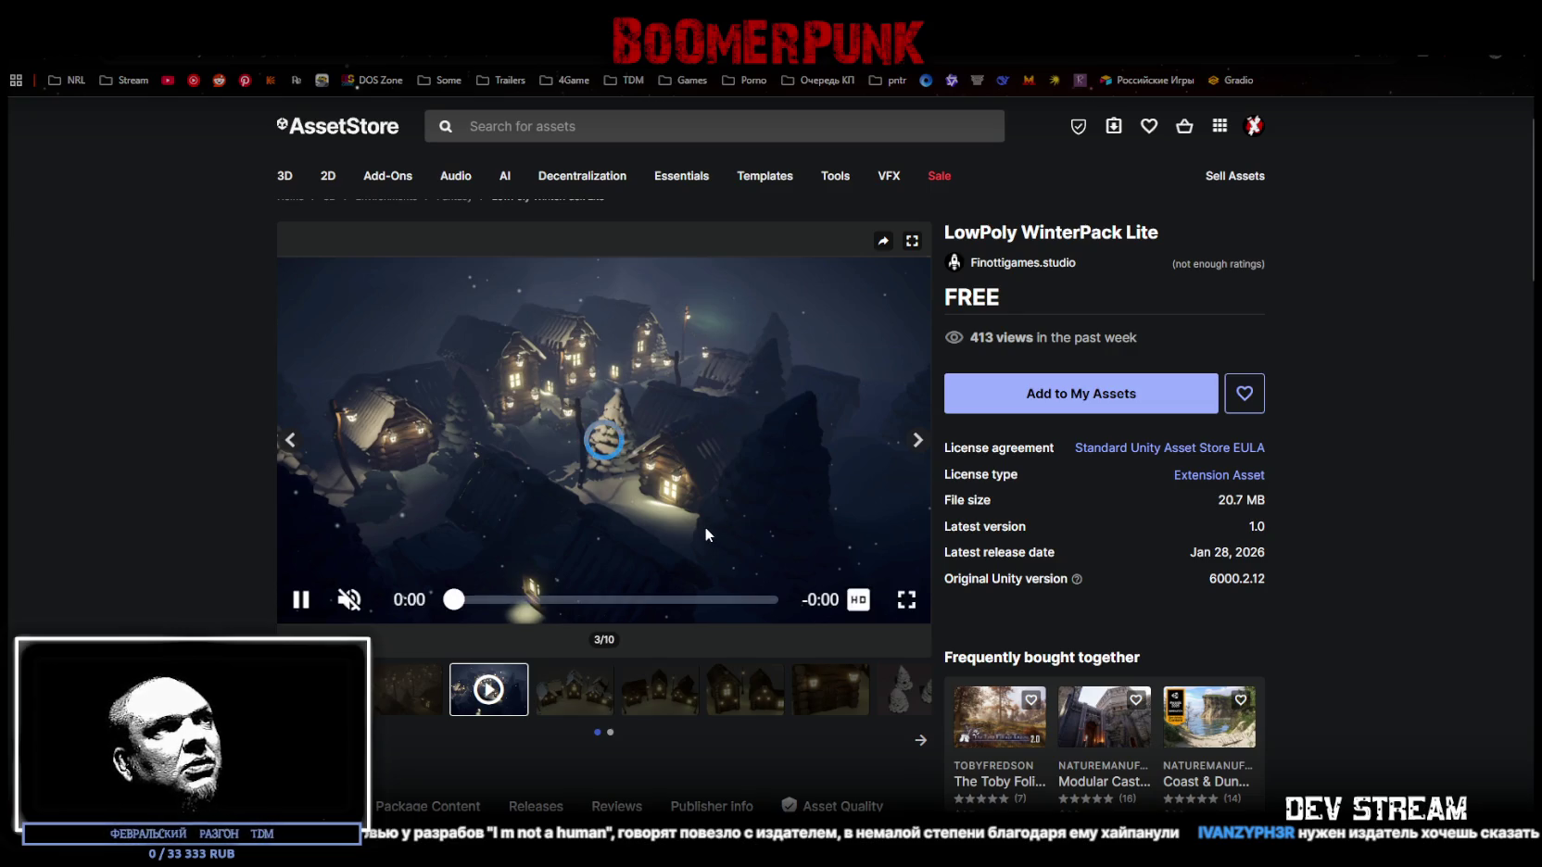
pyautogui.moveTo(635, 530)
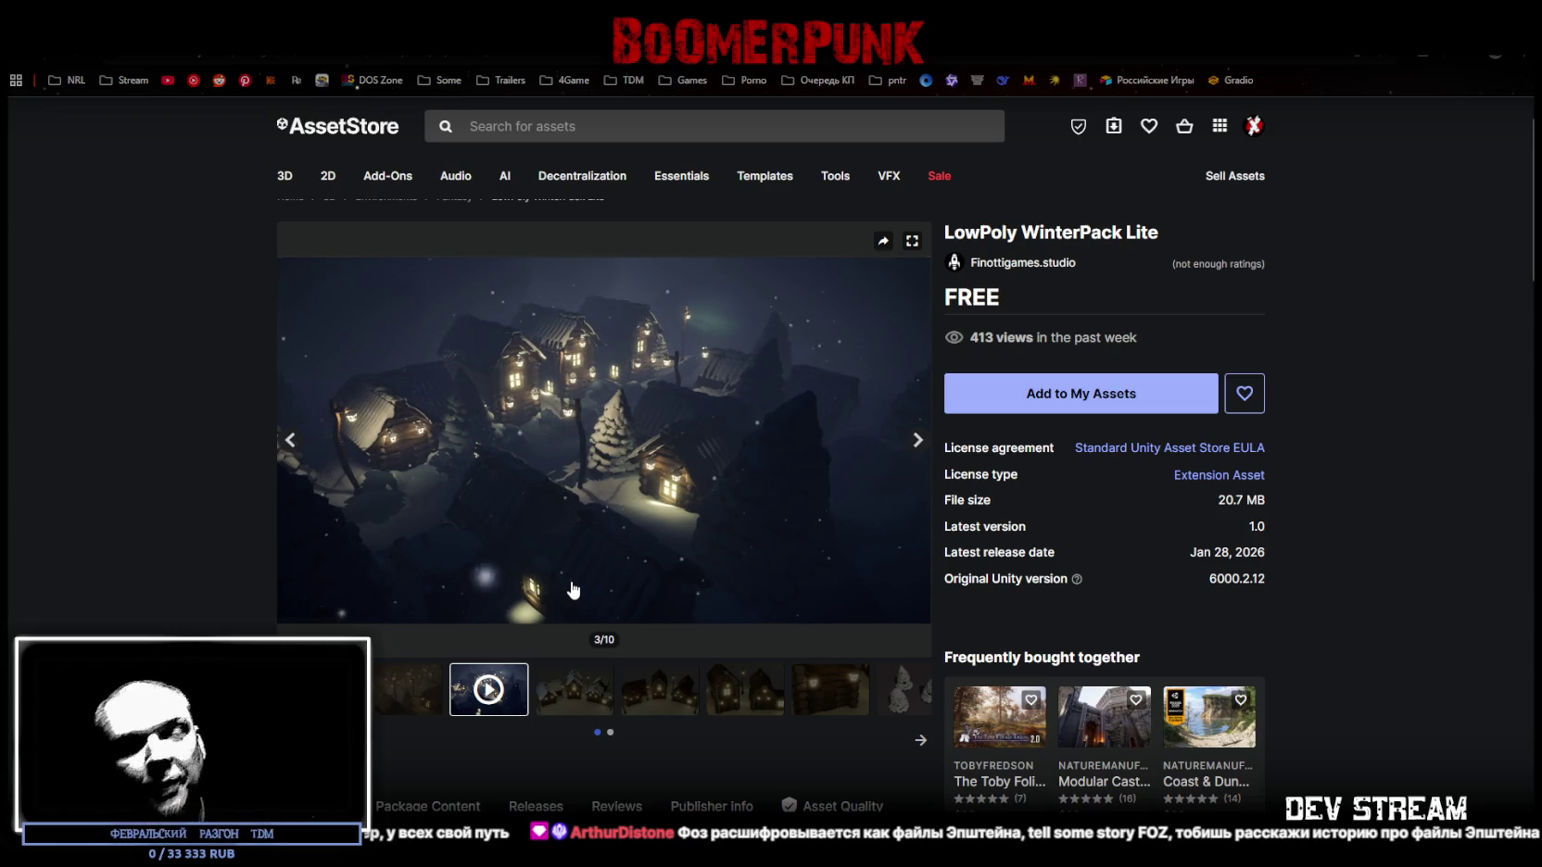
pyautogui.moveTo(593, 607)
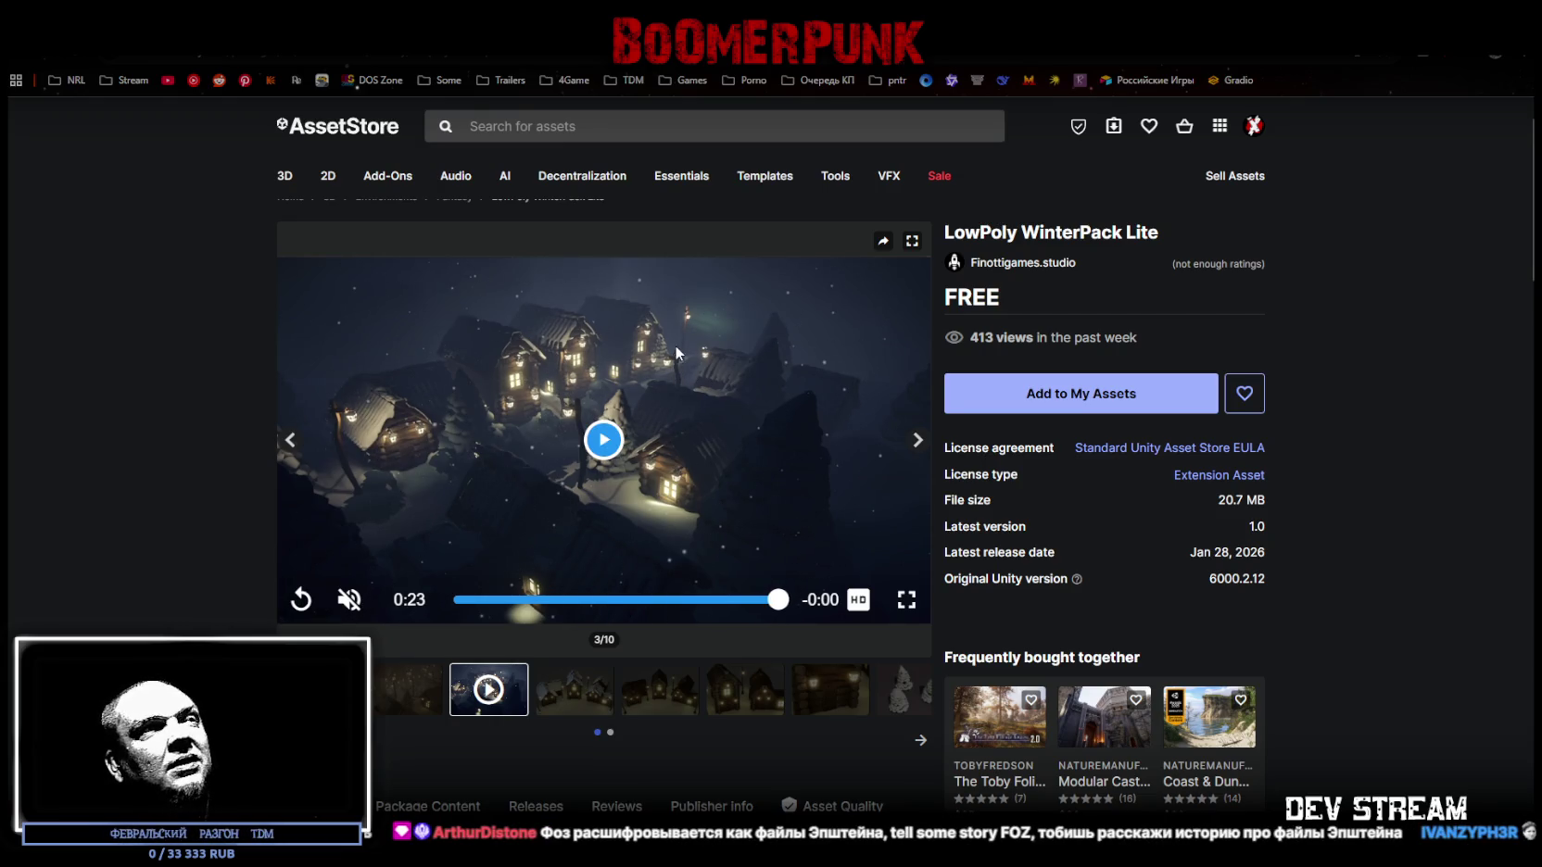
# - Add LowPoly WinterPack Lite to My Assets with the terms accepted, then open Locked Prefab Tools
pyautogui.click(999, 396)
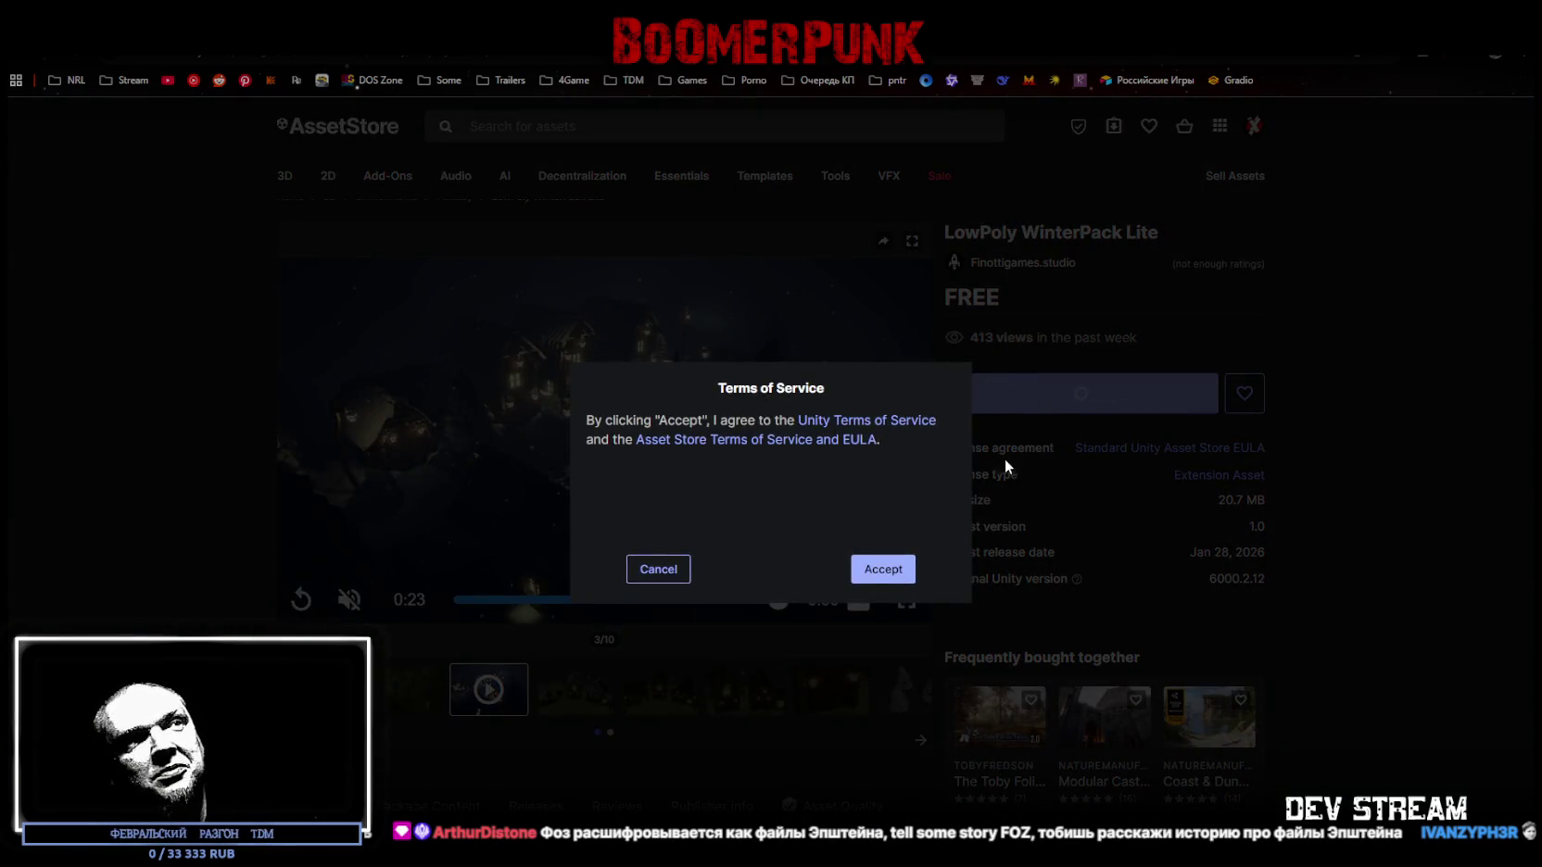
pyautogui.click(888, 574)
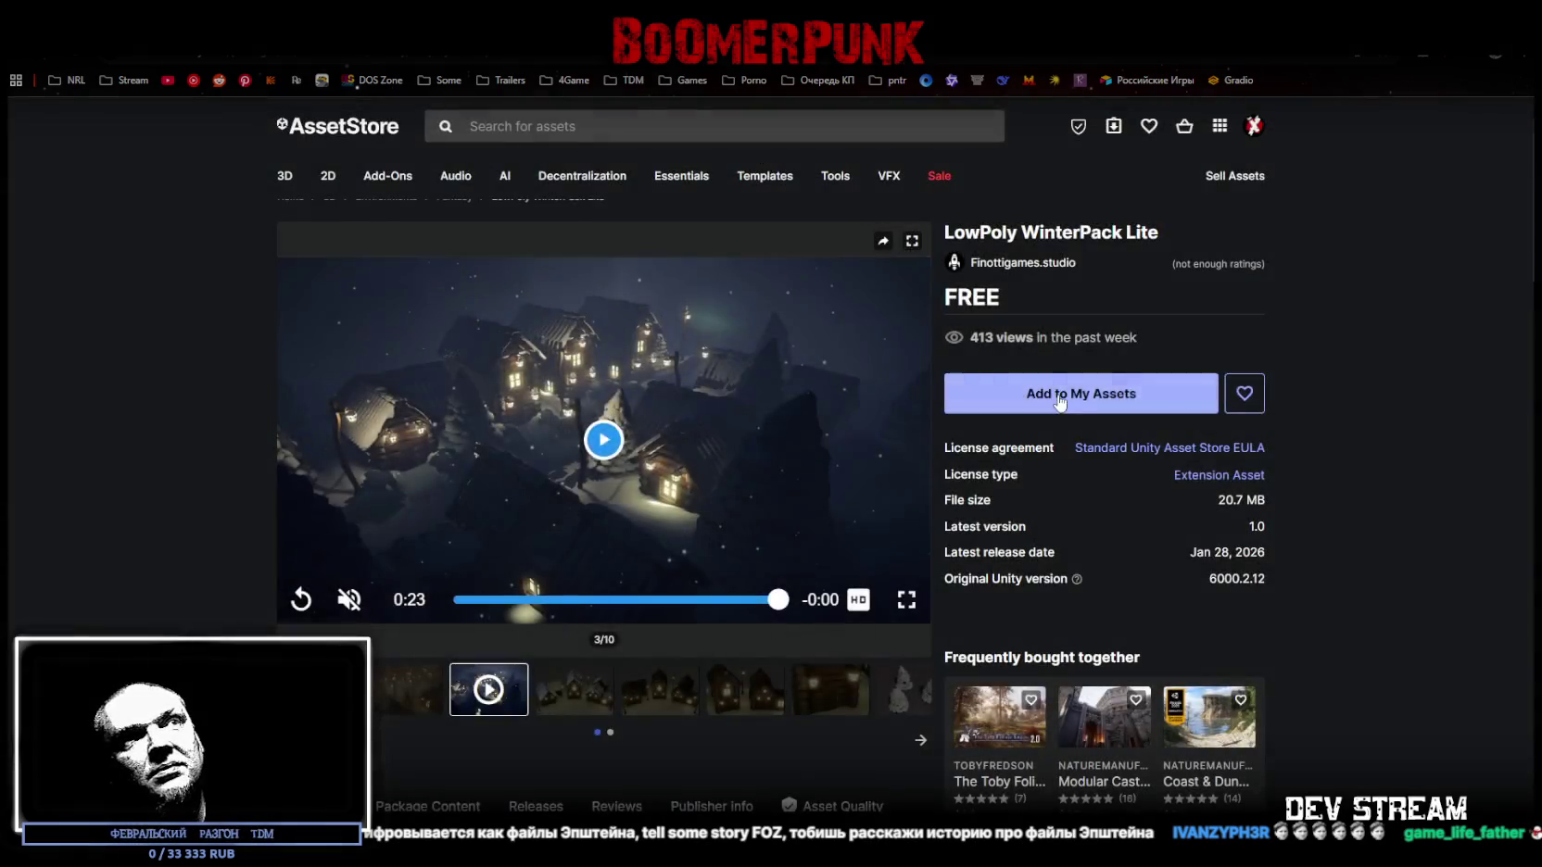
pyautogui.click(1040, 410)
pyautogui.click(881, 568)
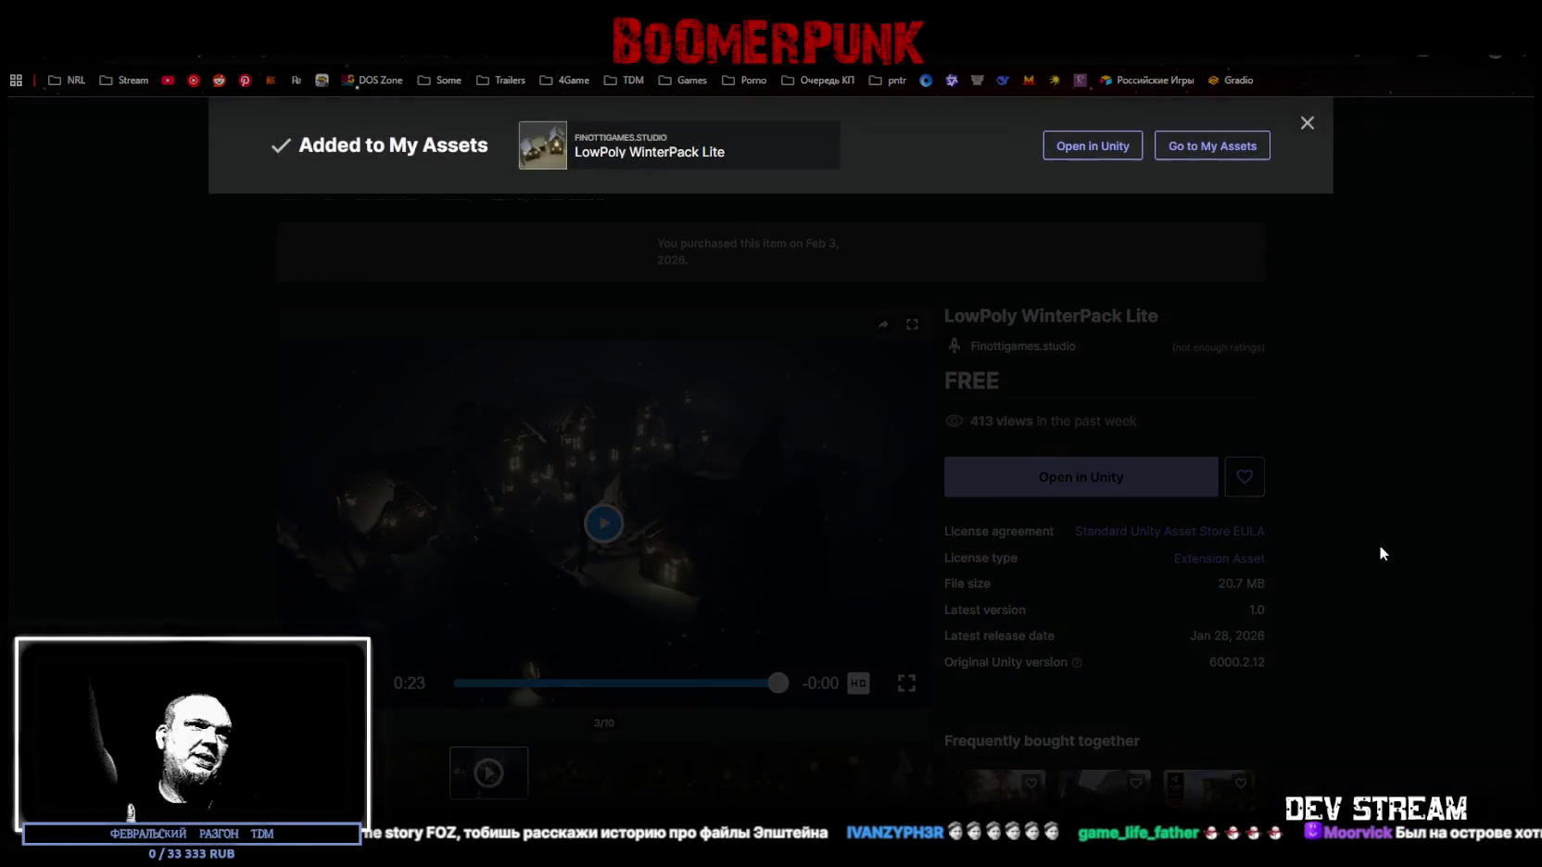
pyautogui.click(1443, 474)
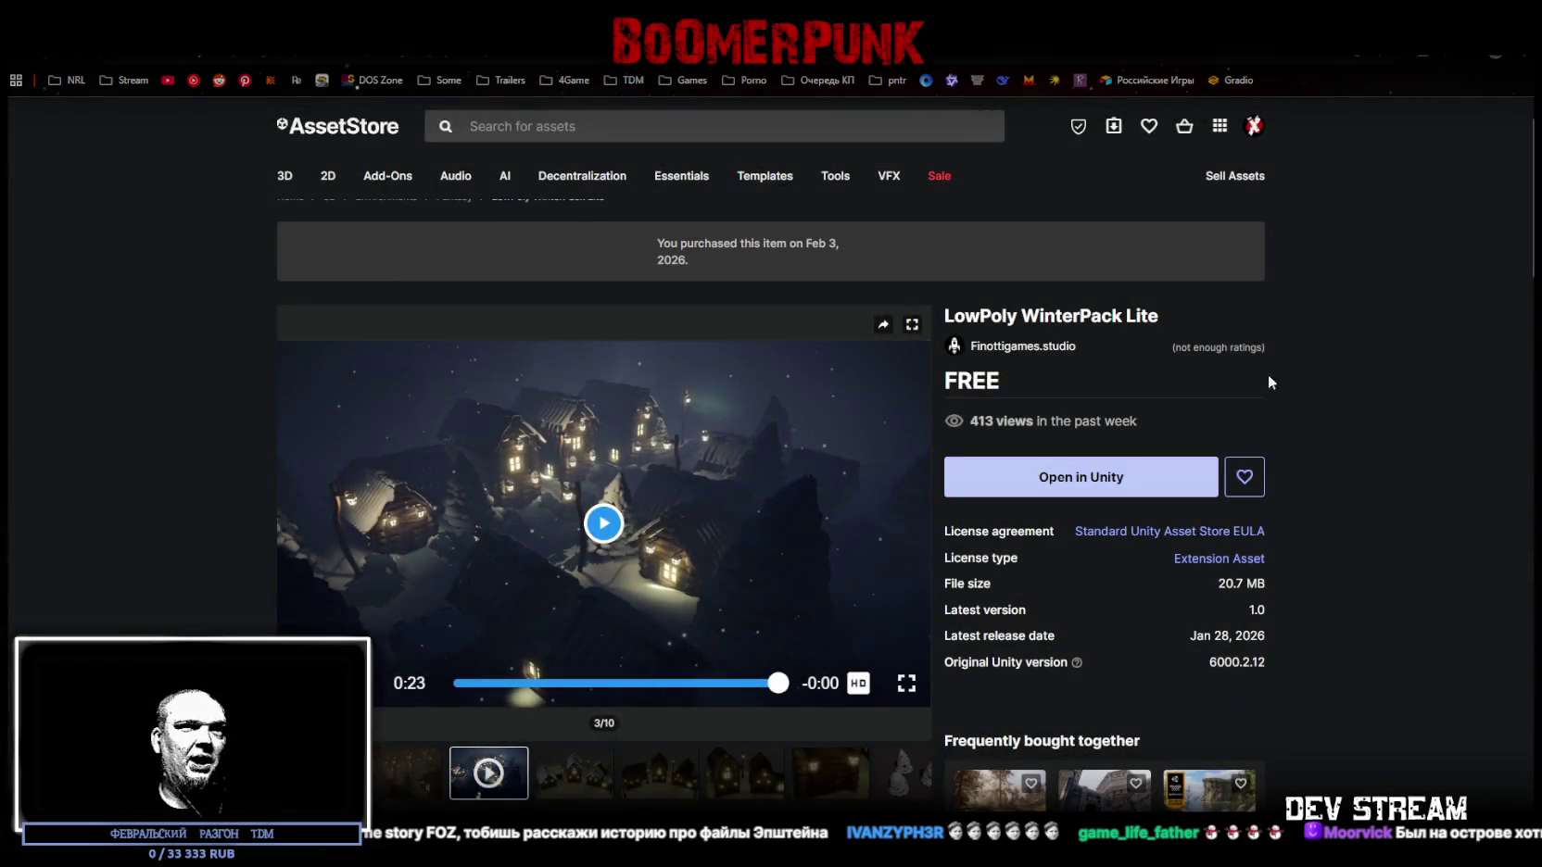
pyautogui.moveTo(607, 183)
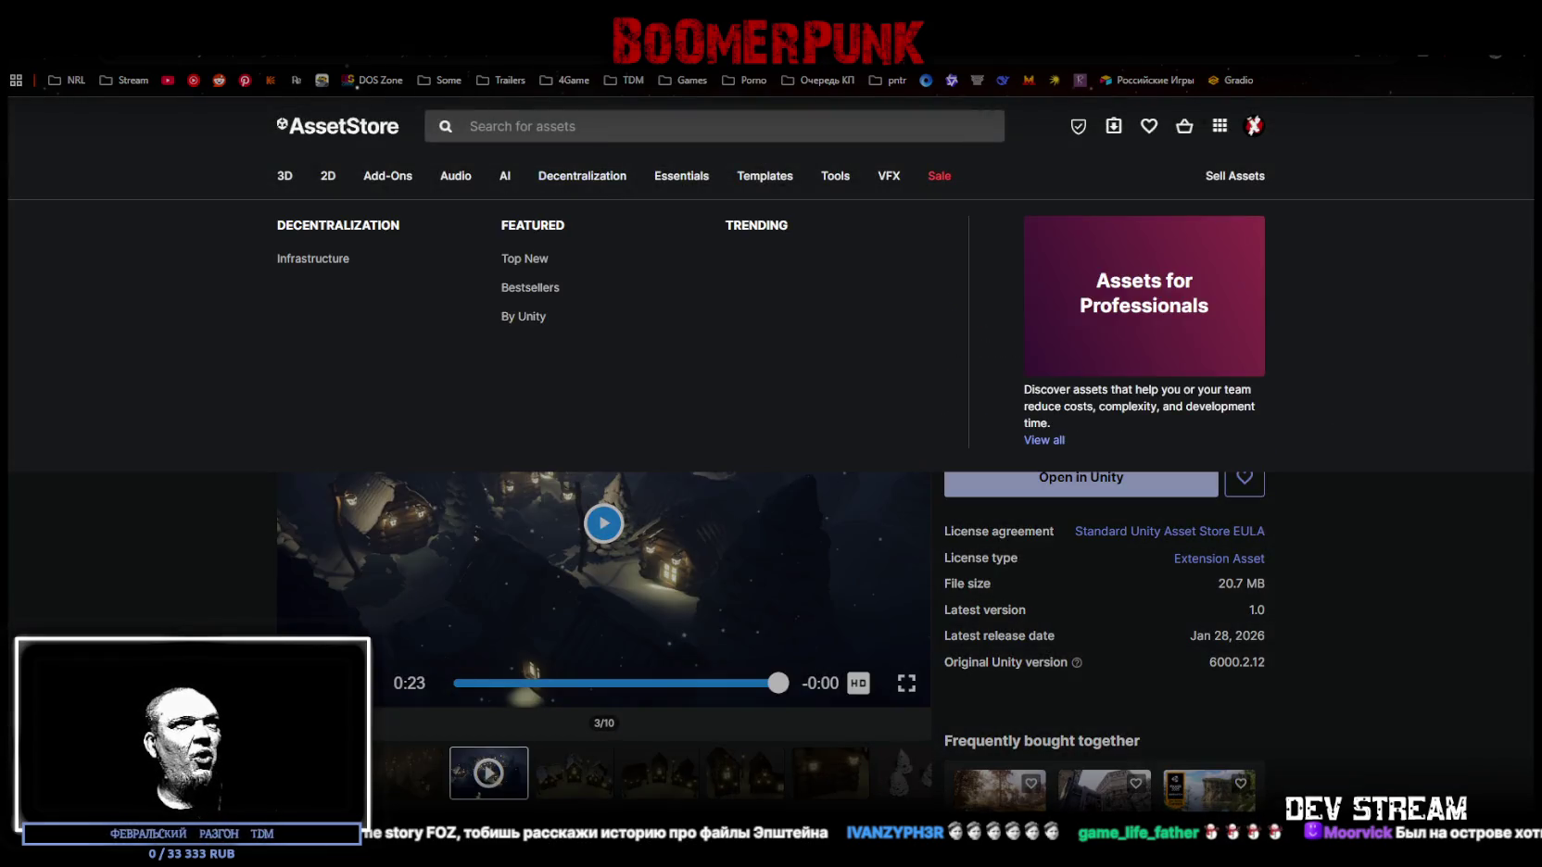
pyautogui.click(305, 46)
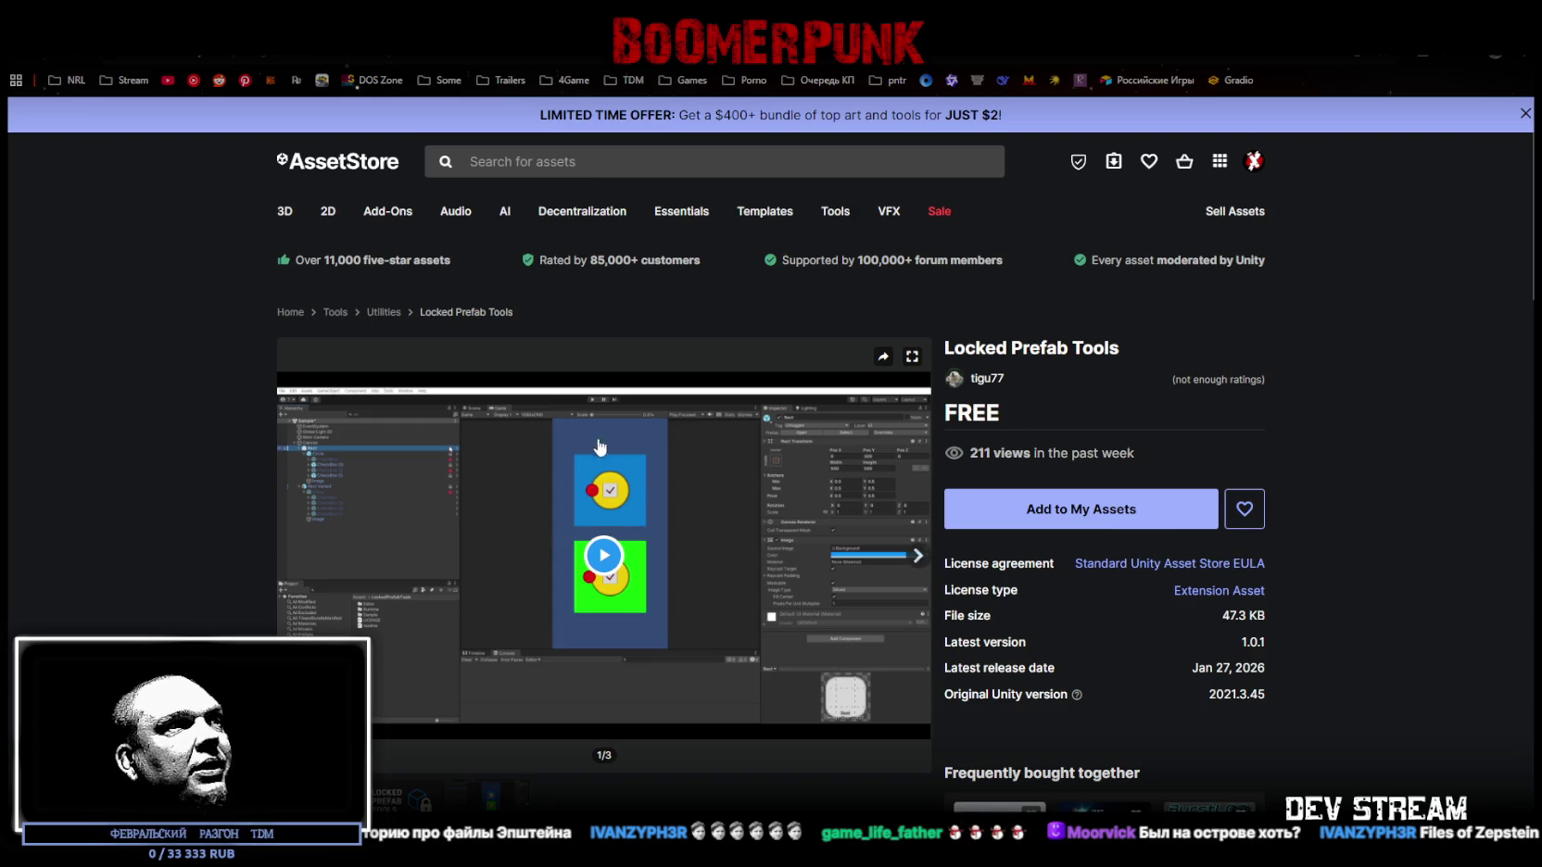
# - Play the Locked Prefab Tools preview video
pyautogui.click(604, 555)
pyautogui.moveTo(964, 348); pyautogui.dragTo(1105, 349)
pyautogui.click(1125, 406)
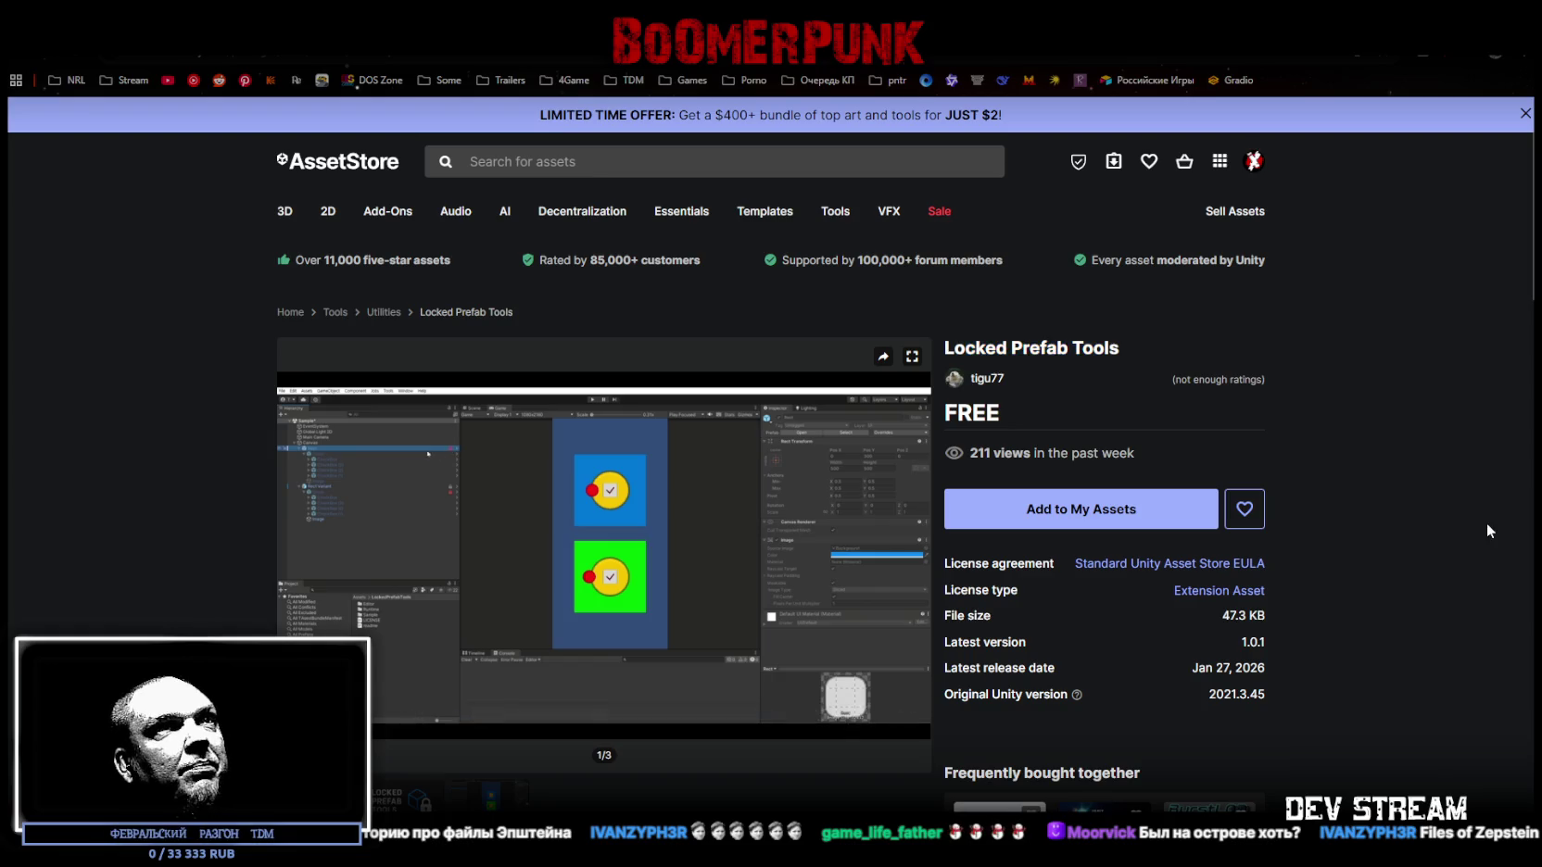
# - On the PicSuite page, play its video and skip ahead to around 0:40
pyautogui.hotkey('alt', 'Left')
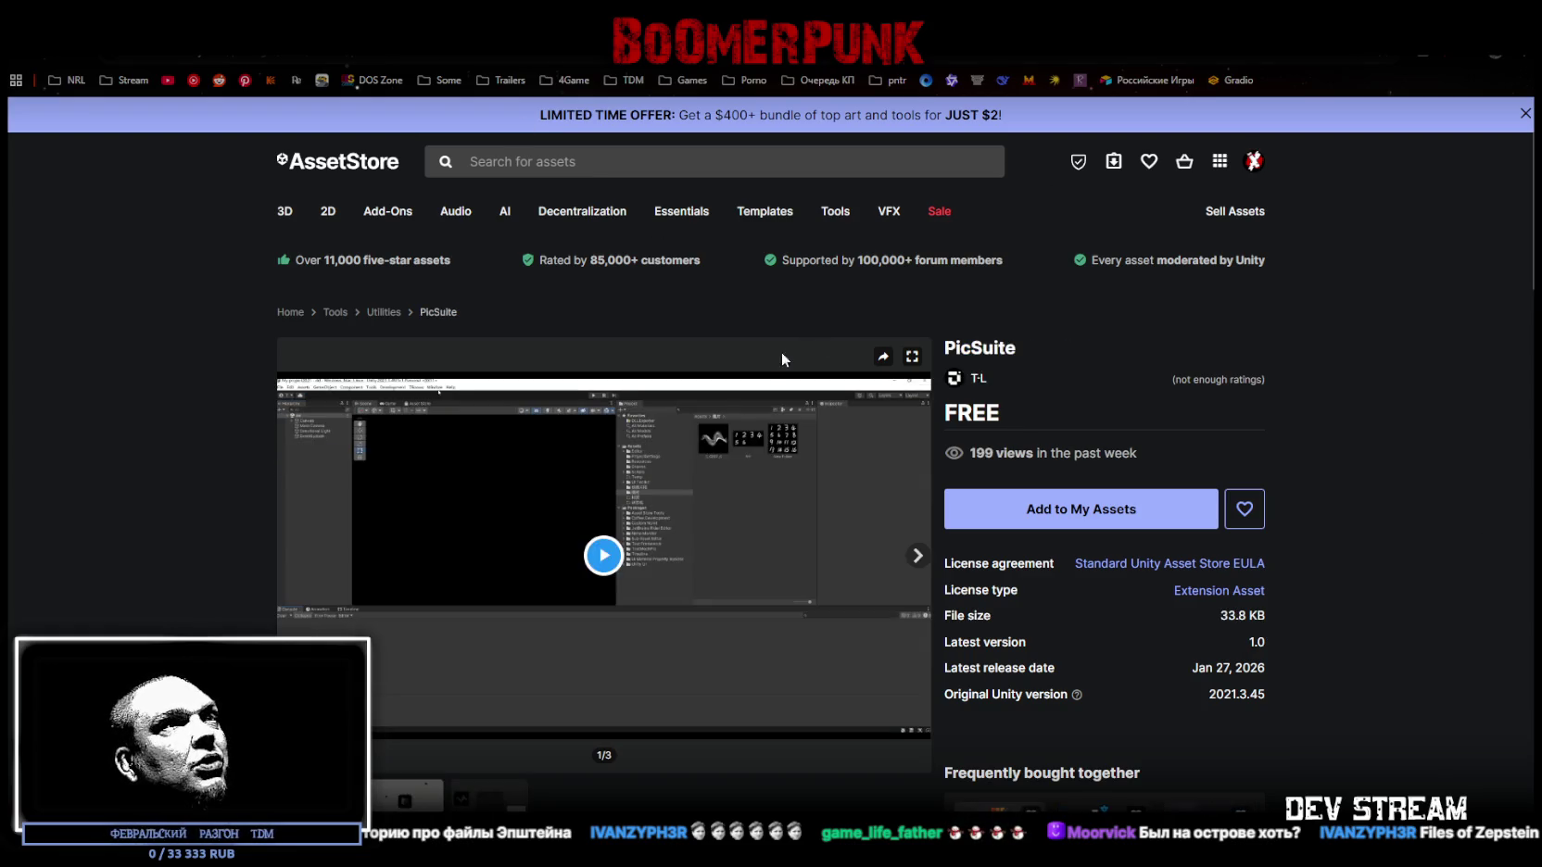
pyautogui.click(603, 557)
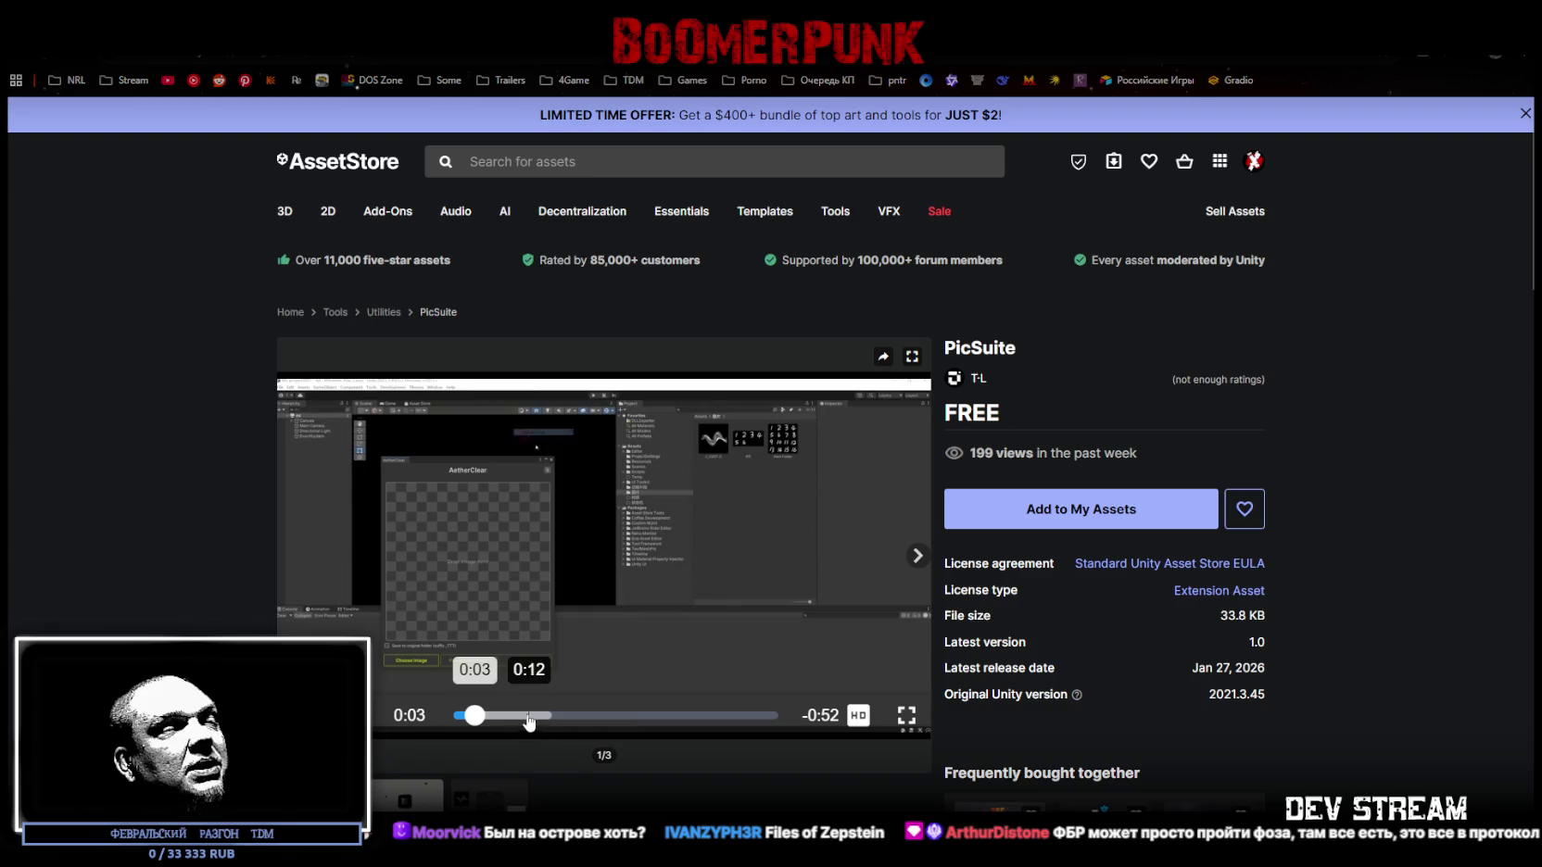
pyautogui.press('space')
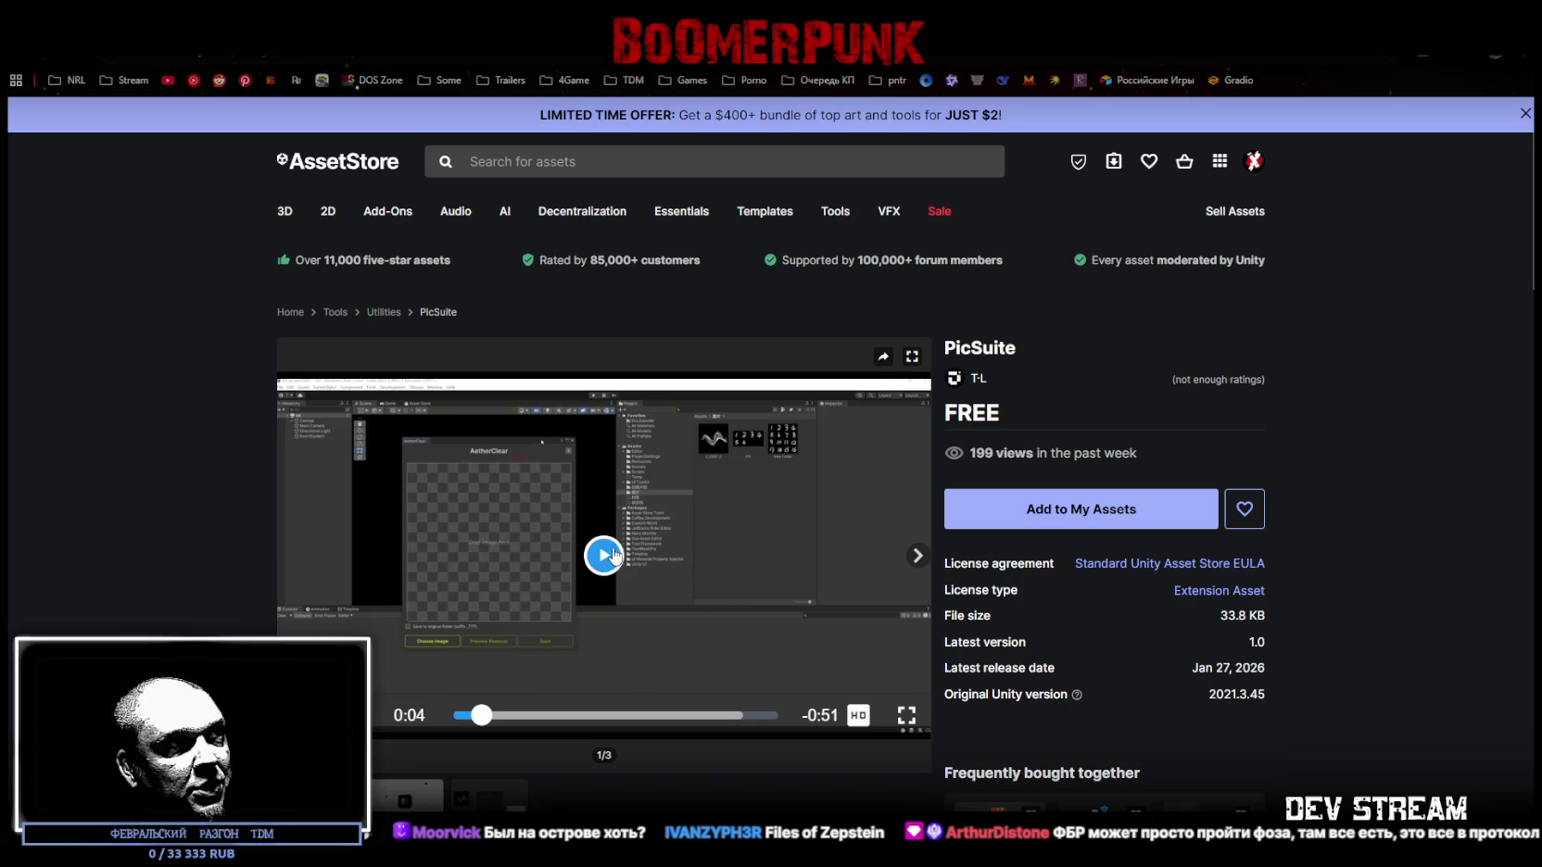
pyautogui.click(554, 720)
pyautogui.click(632, 721)
pyautogui.click(688, 722)
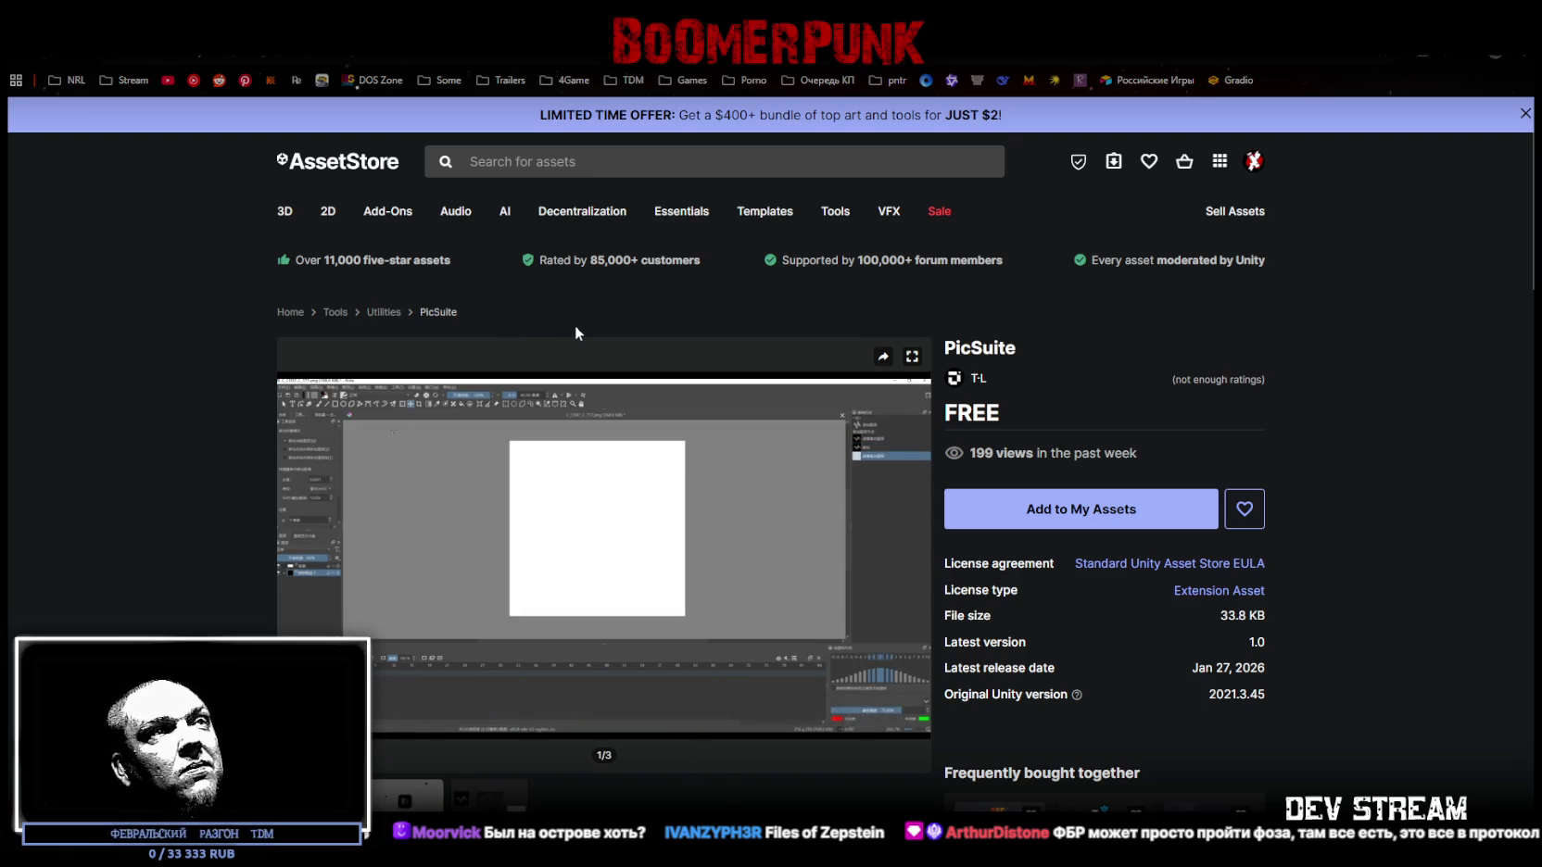
# - Step through the BatchRename gallery images, then return to the new-release search results
pyautogui.hotkey('alt', 'Left')
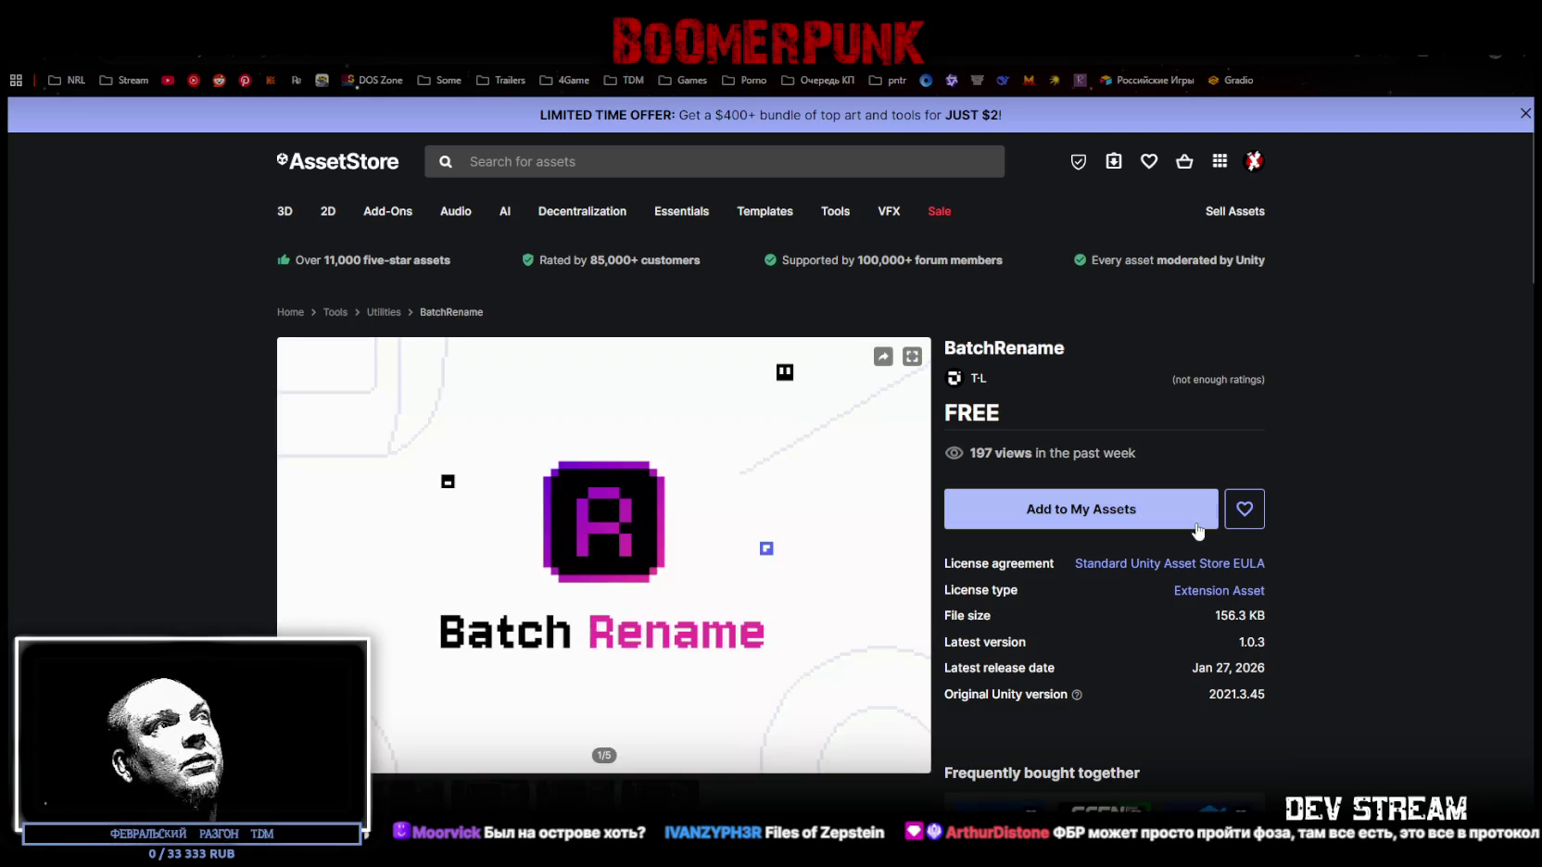
pyautogui.press('Right')
pyautogui.press('Right')
pyautogui.press('Right')
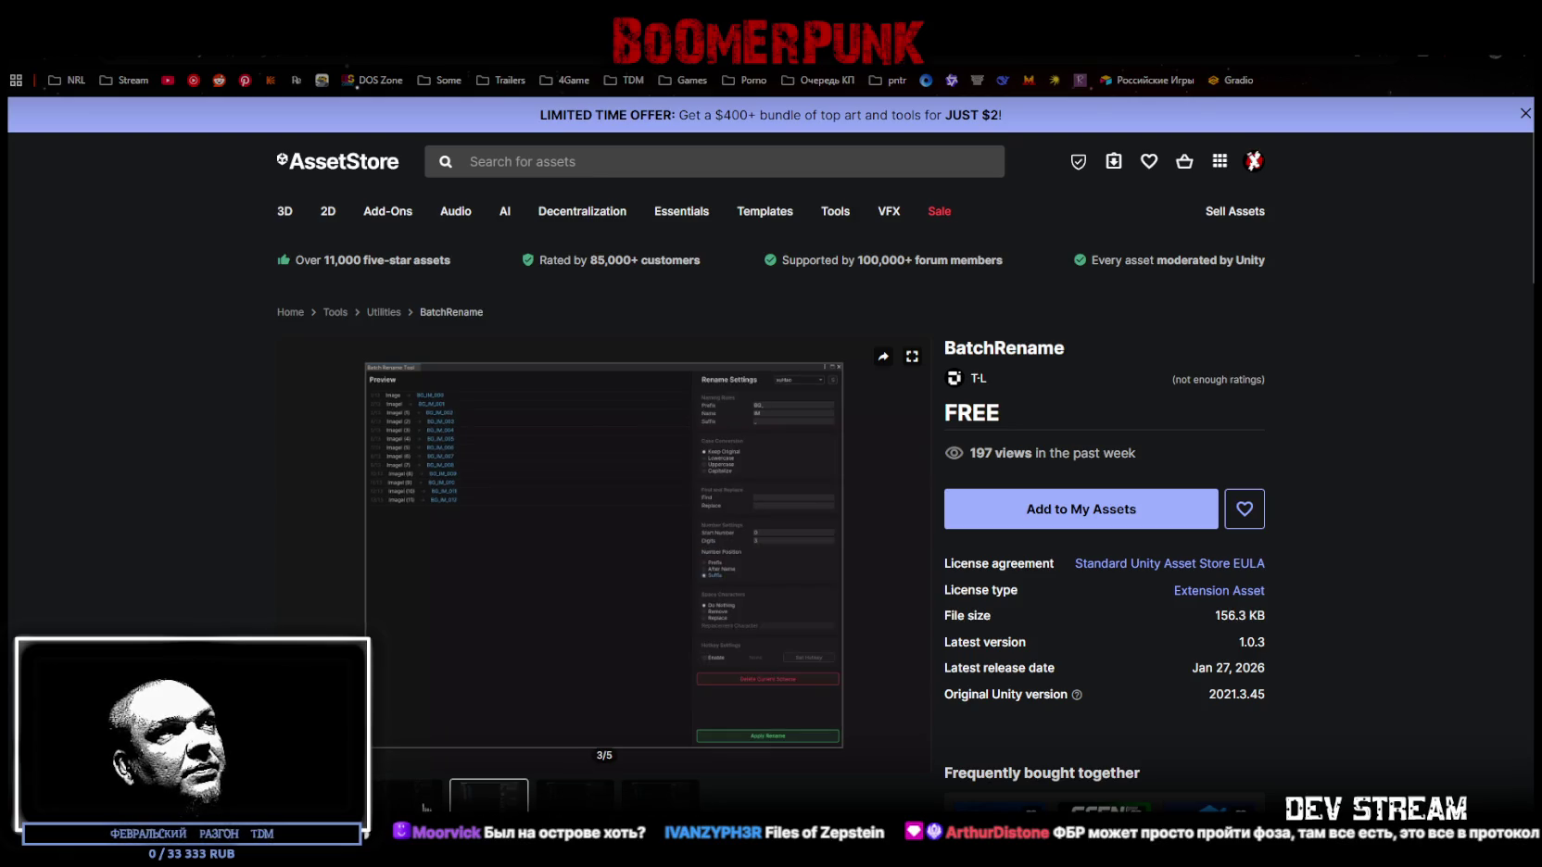
pyautogui.click(396, 802)
pyautogui.press('Left')
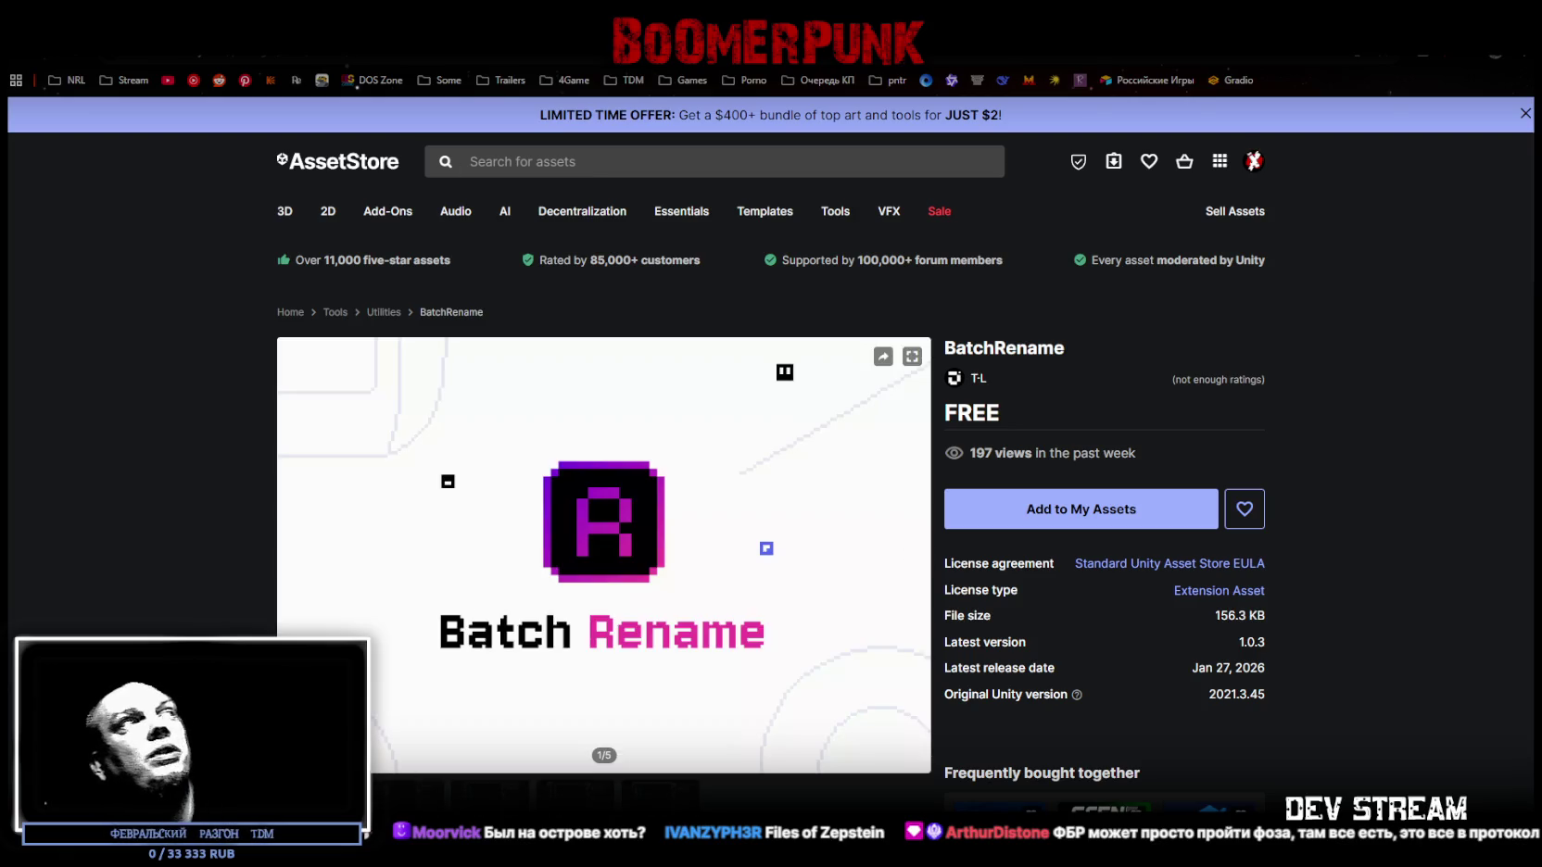
pyautogui.hotkey('alt', 'Left')
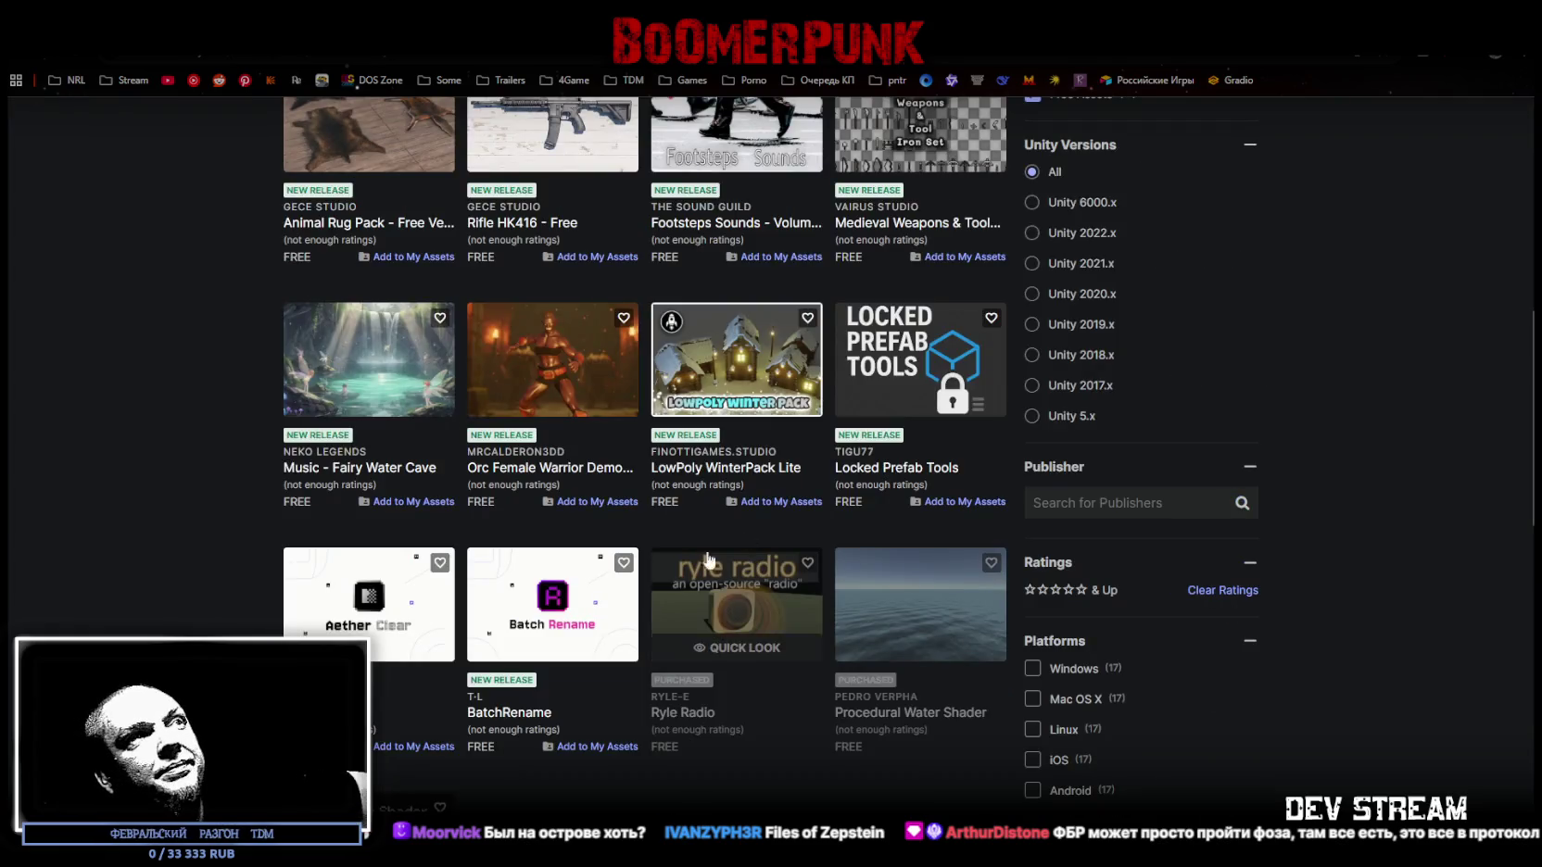
pyautogui.scroll(-3, 978, 589)
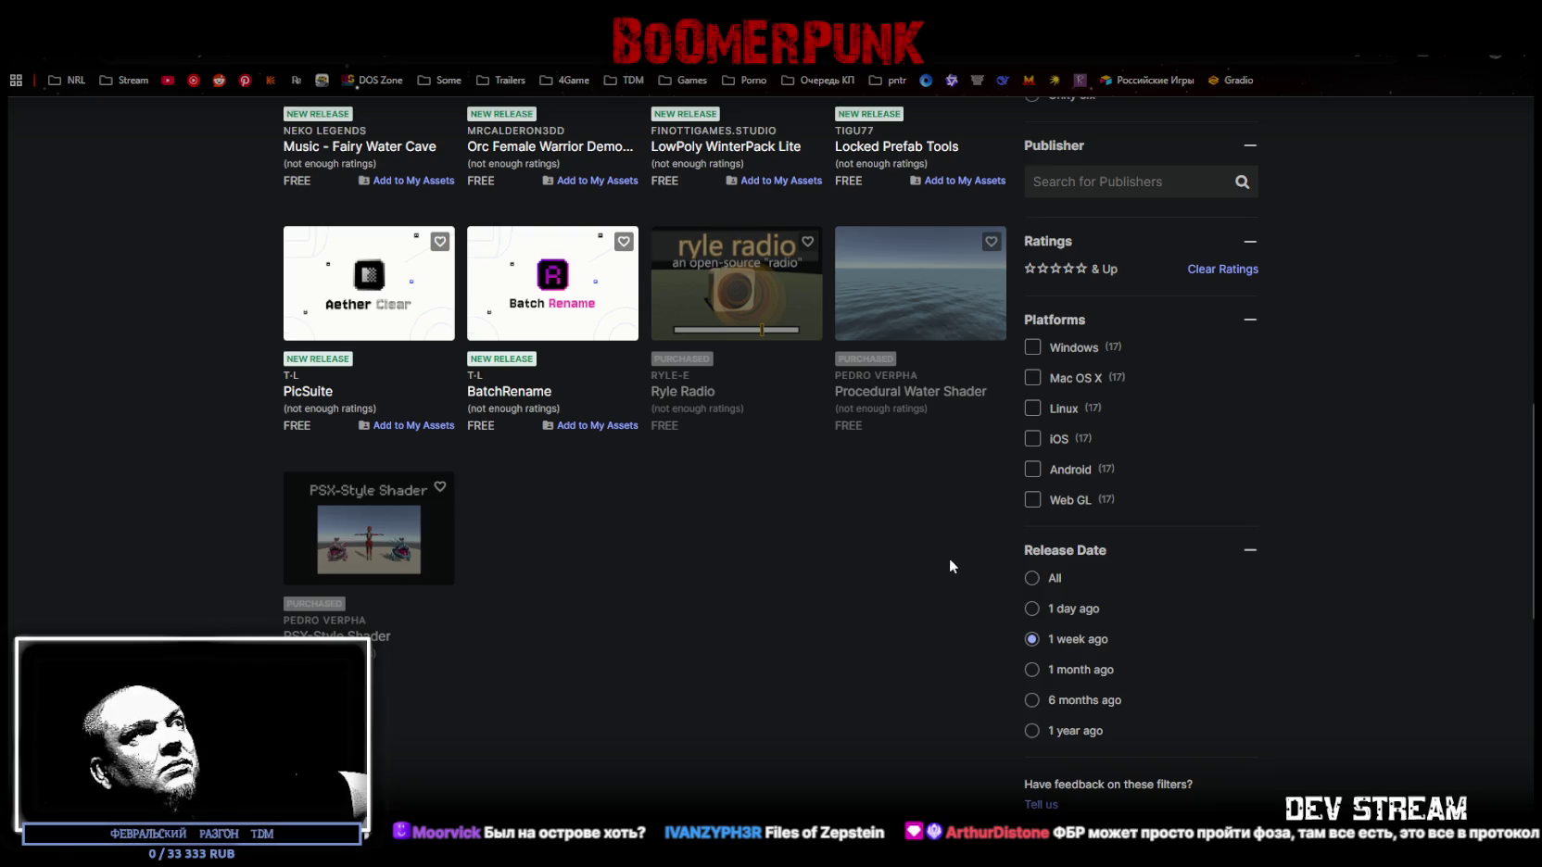
pyautogui.scroll(15, 940, 563)
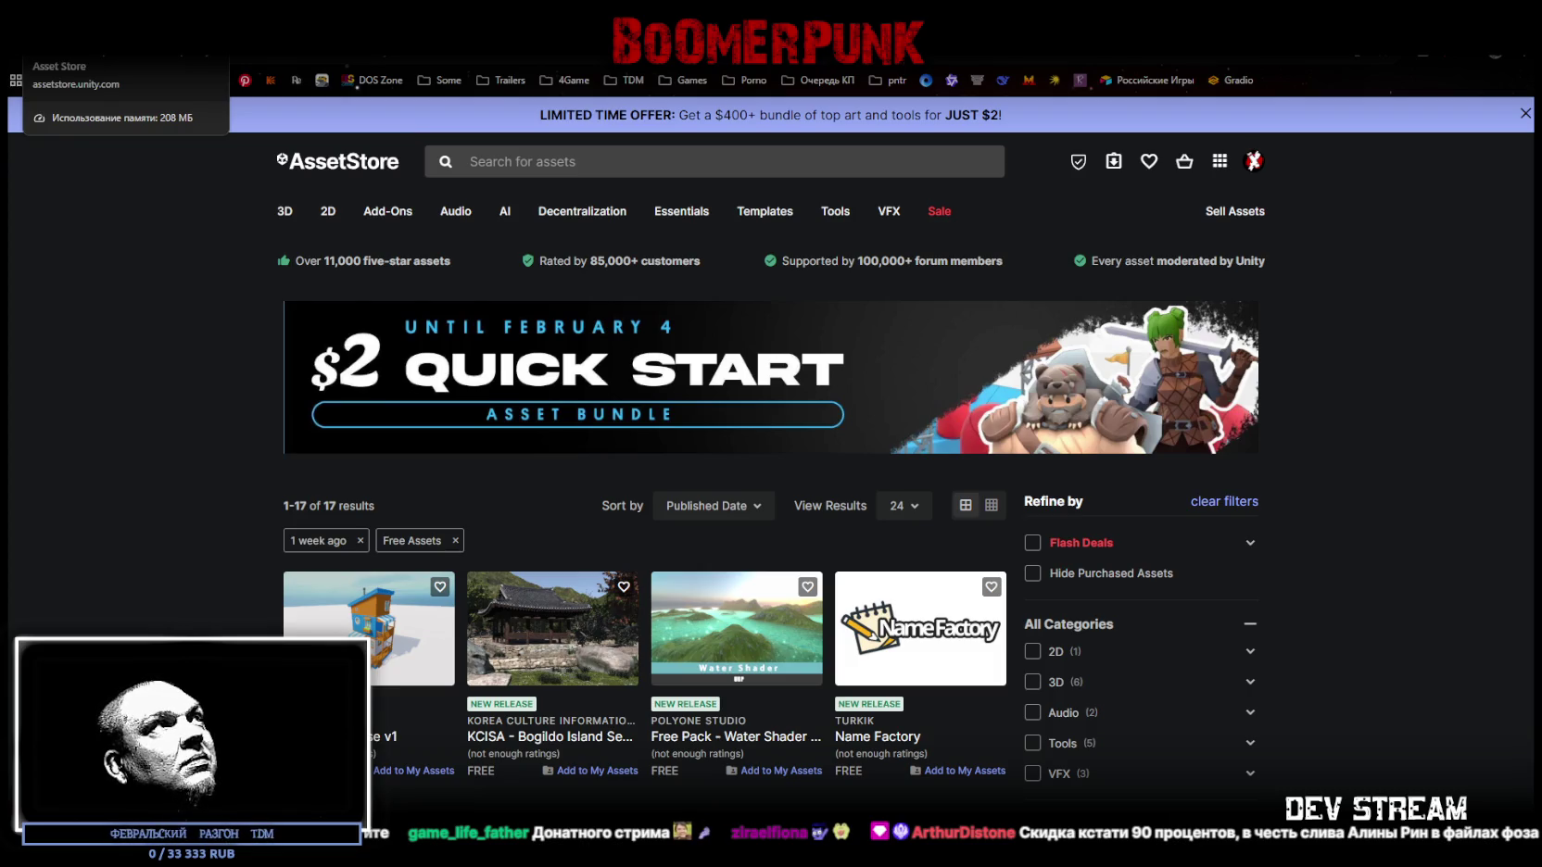
# - Glance at the Unity Editor scene, then return to My Assets listing LowPoly WinterPack Lite
pyautogui.hotkey('alt', 'Tab')
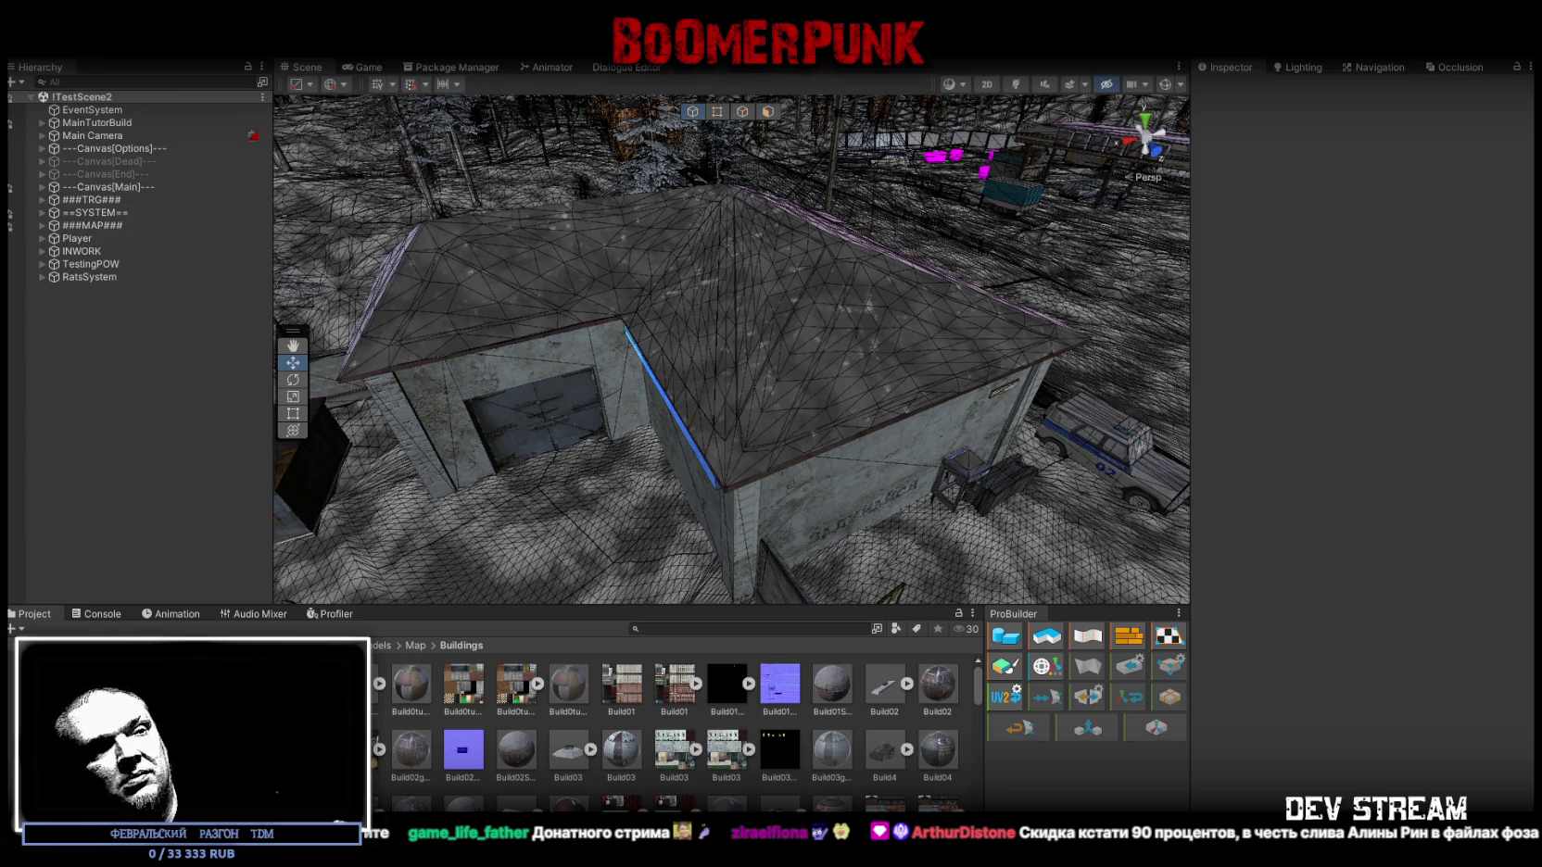
pyautogui.hotkey('alt', 'Tab')
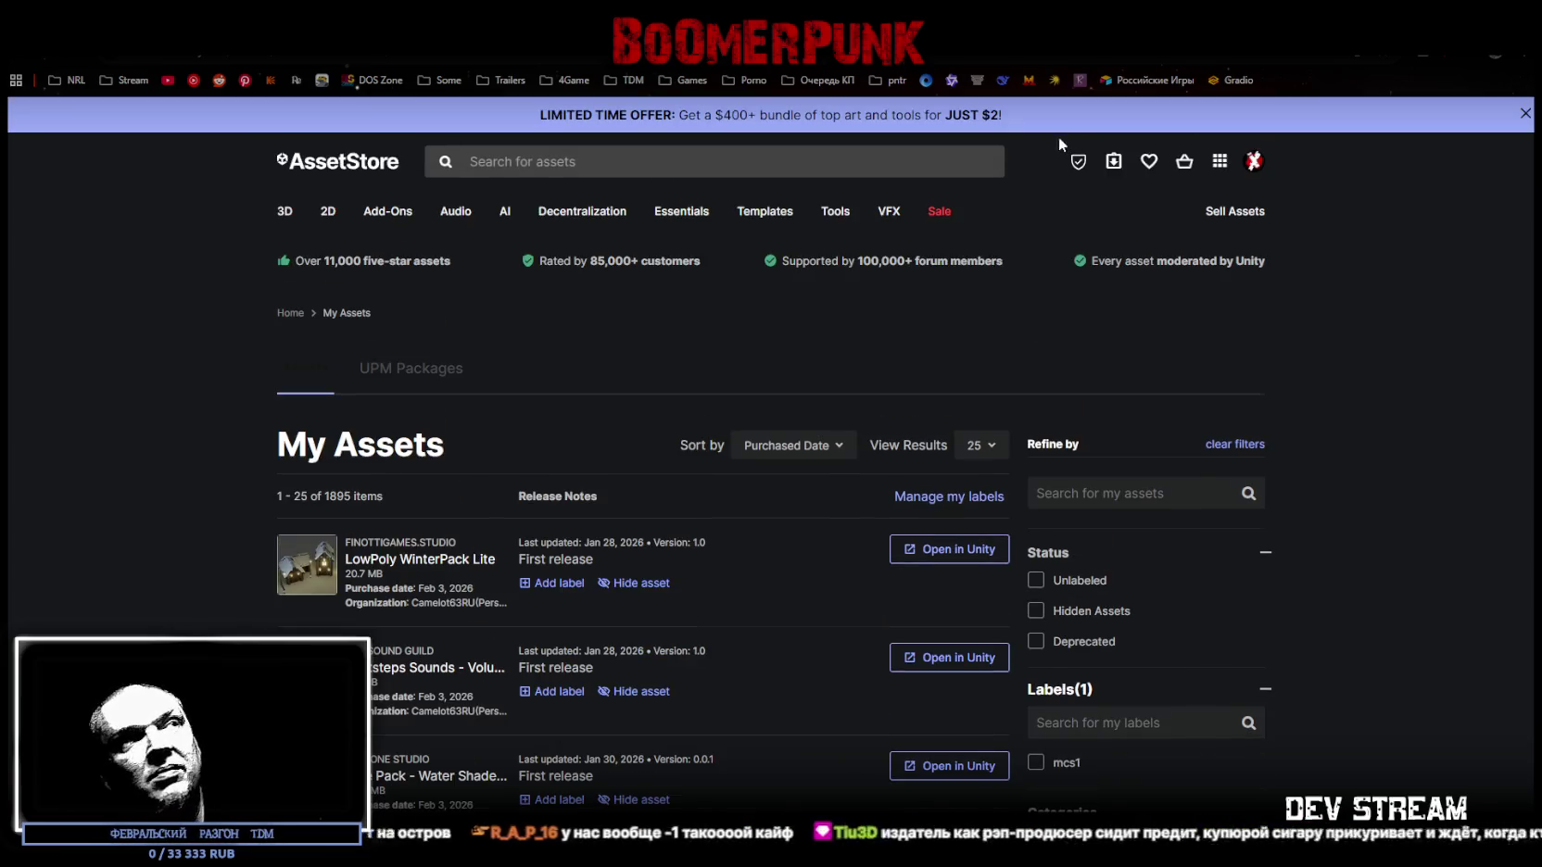
pyautogui.scroll(-1, 890, 593)
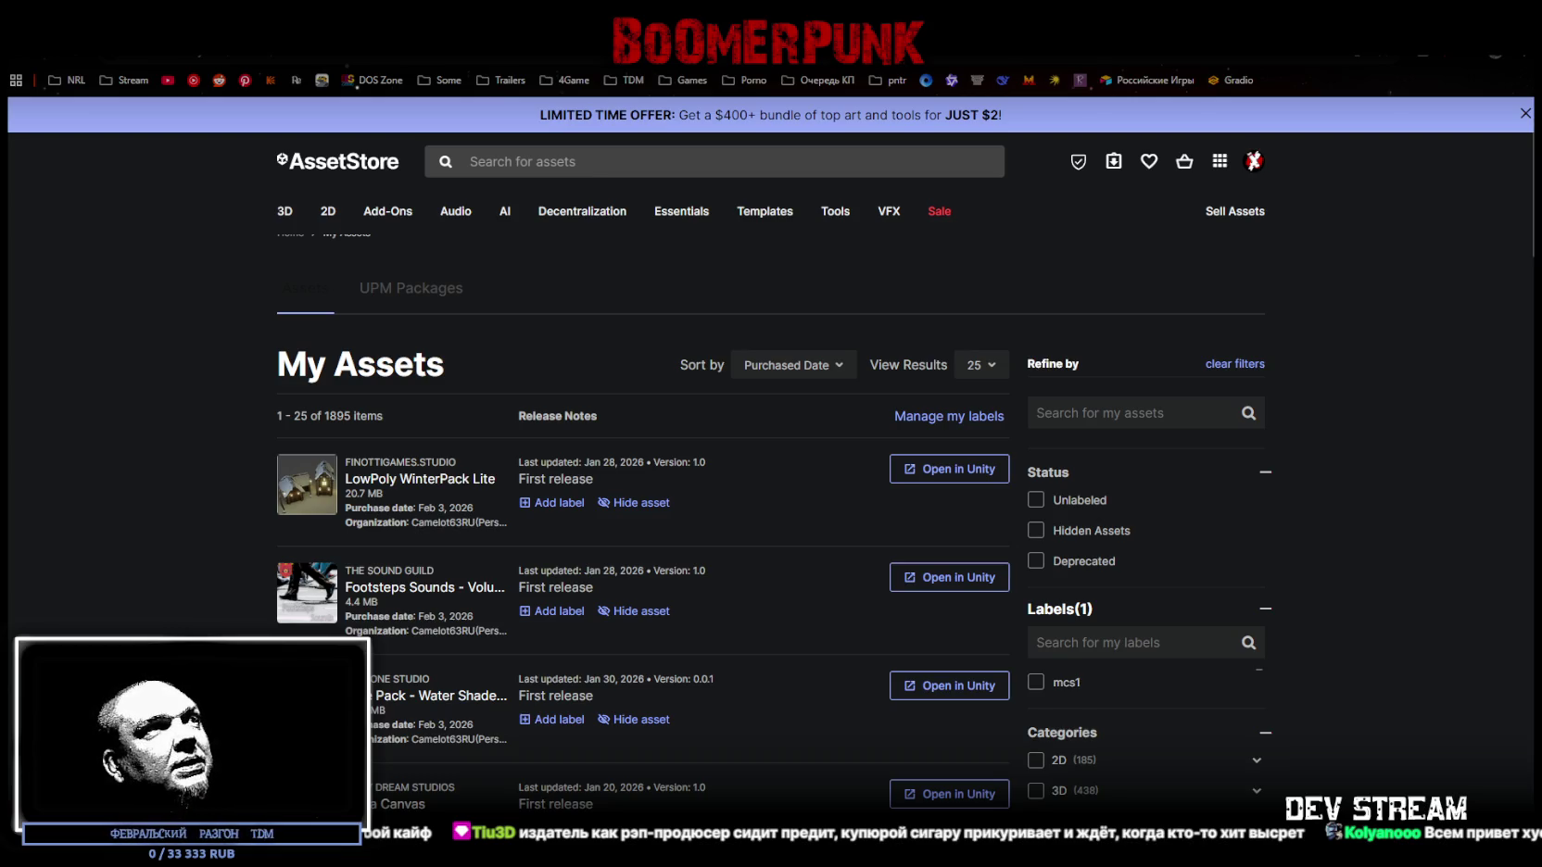
pyautogui.scroll(-2, 426, 519)
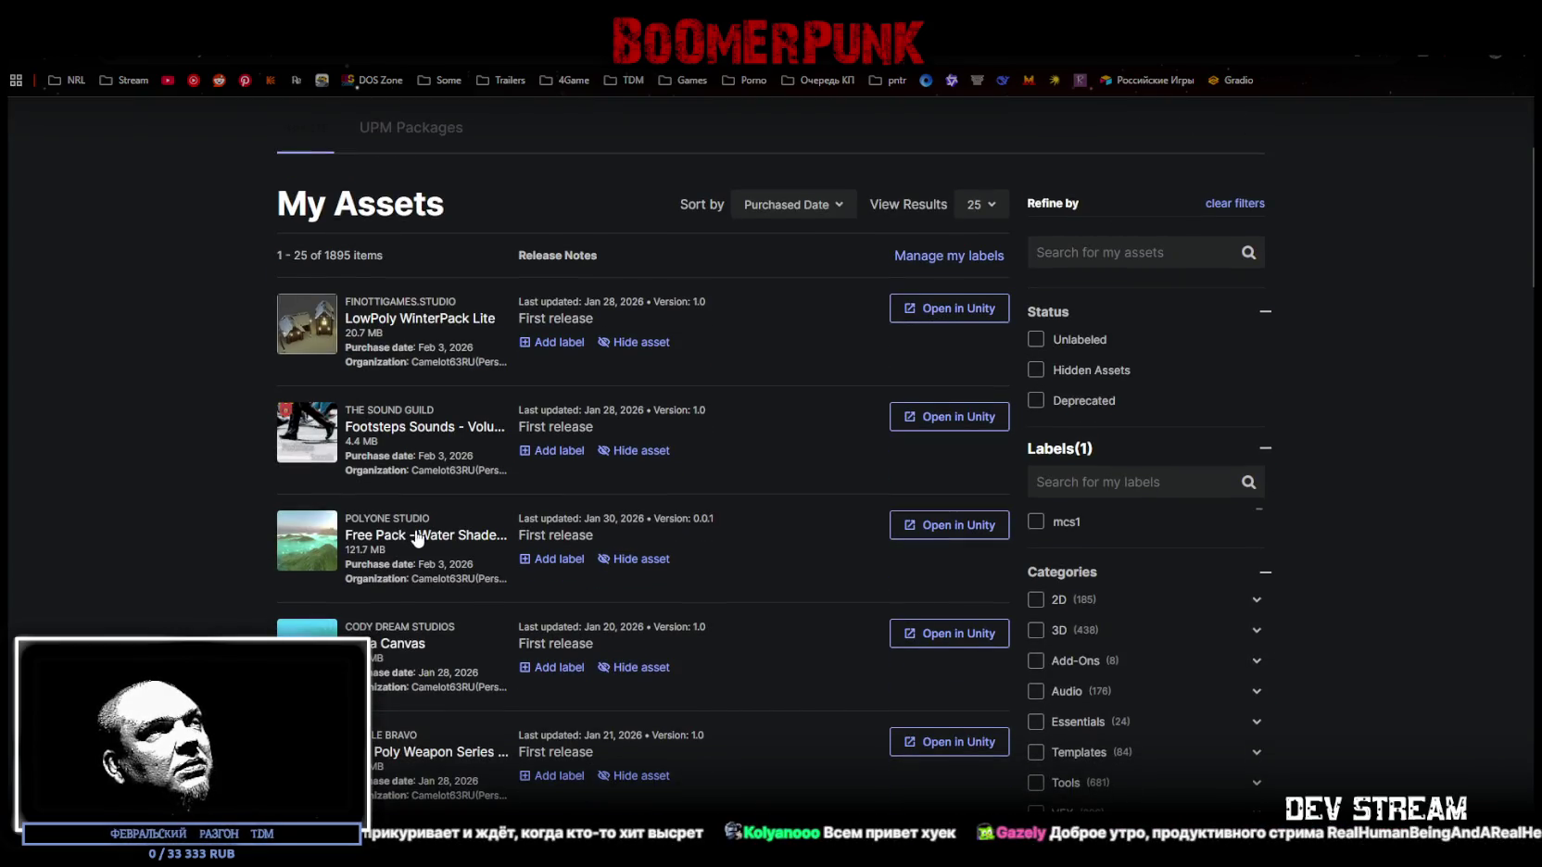
pyautogui.scroll(2, 418, 540)
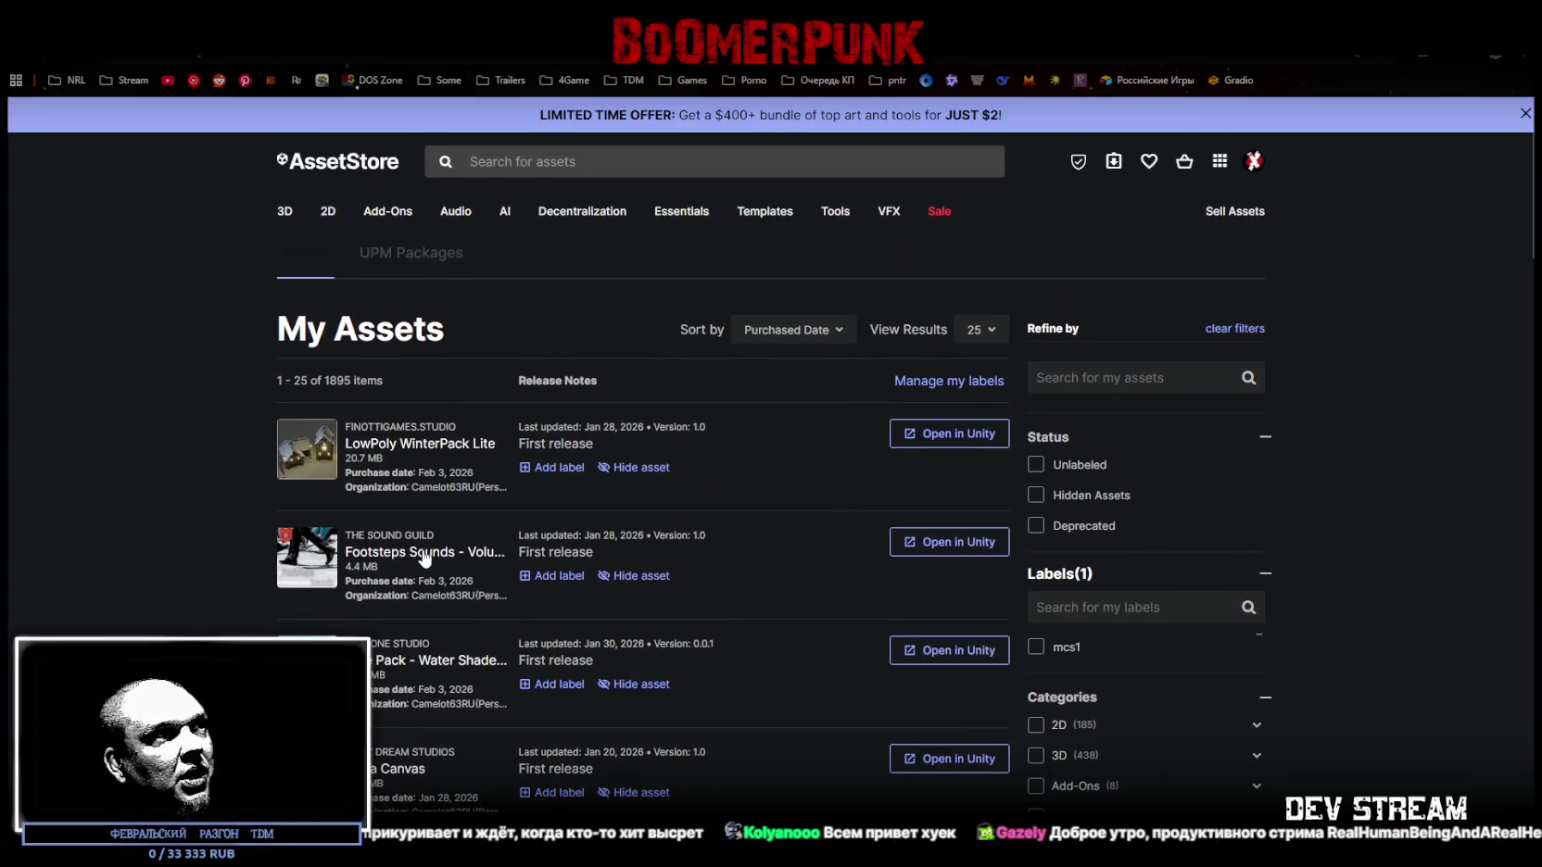
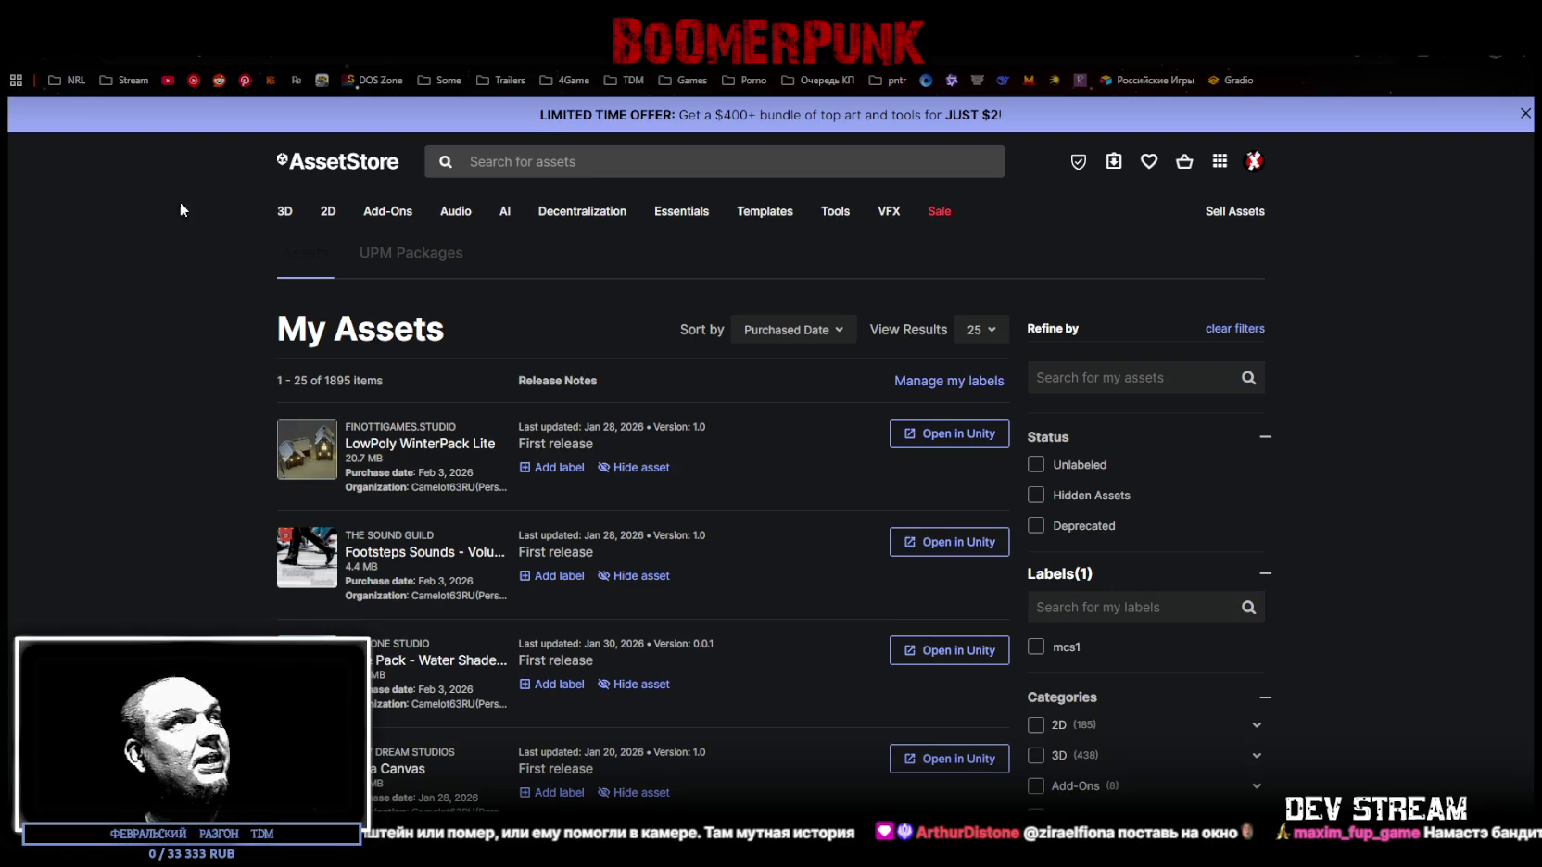
# - Scroll down the My Assets list of purchased assets and back to the top
pyautogui.scroll(-4, 554, 581)
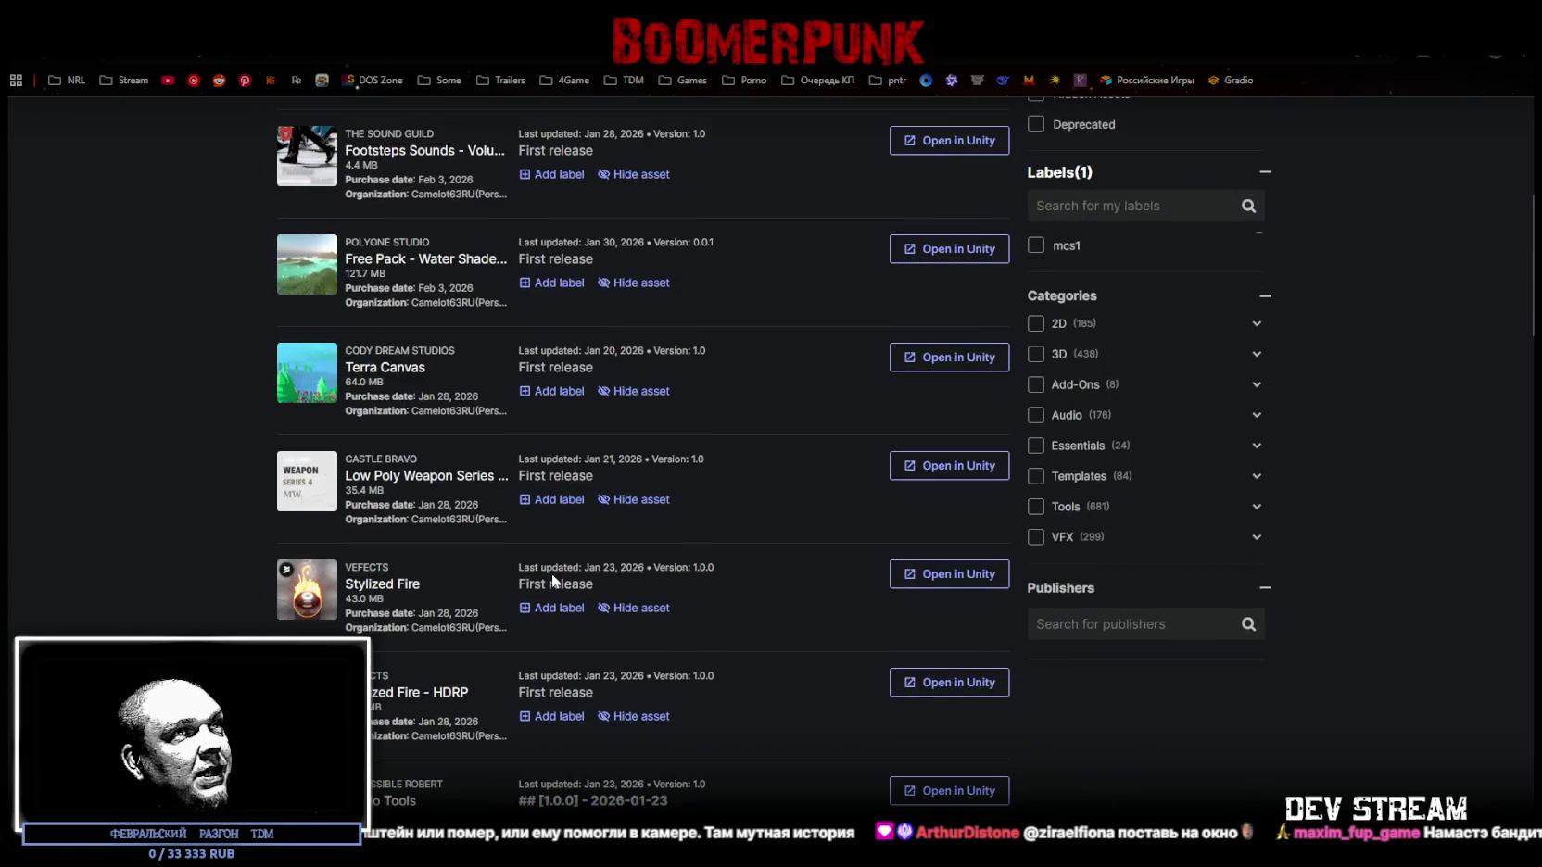
pyautogui.scroll(5, 554, 581)
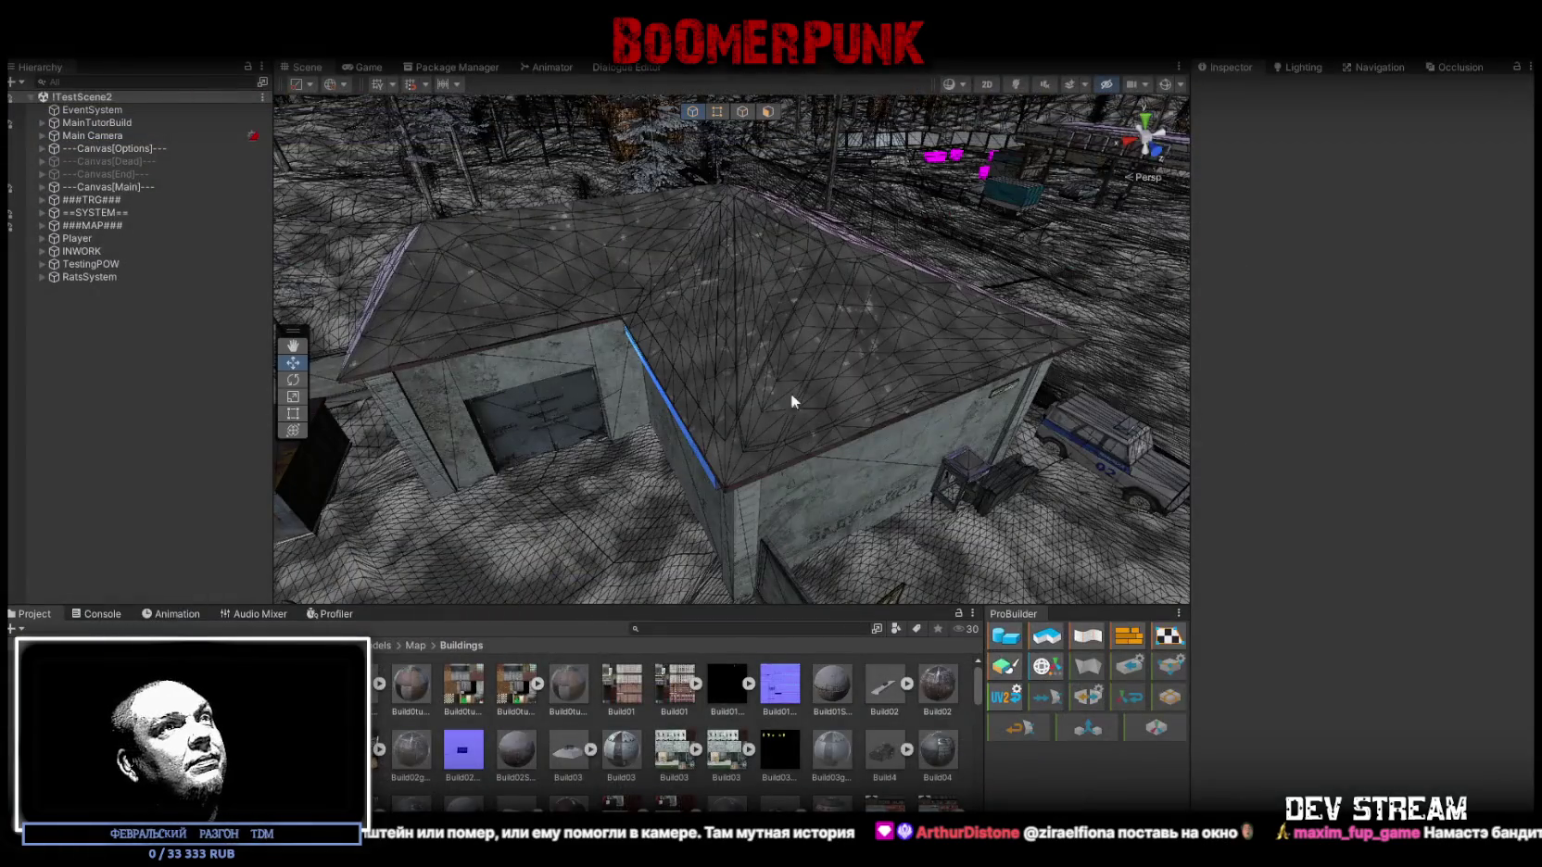
# - Fly from the garage roof past the trees and apartment blocks, then along the tree-lined road
pyautogui.moveTo(744, 362); pyautogui.dragTo(813, 294)
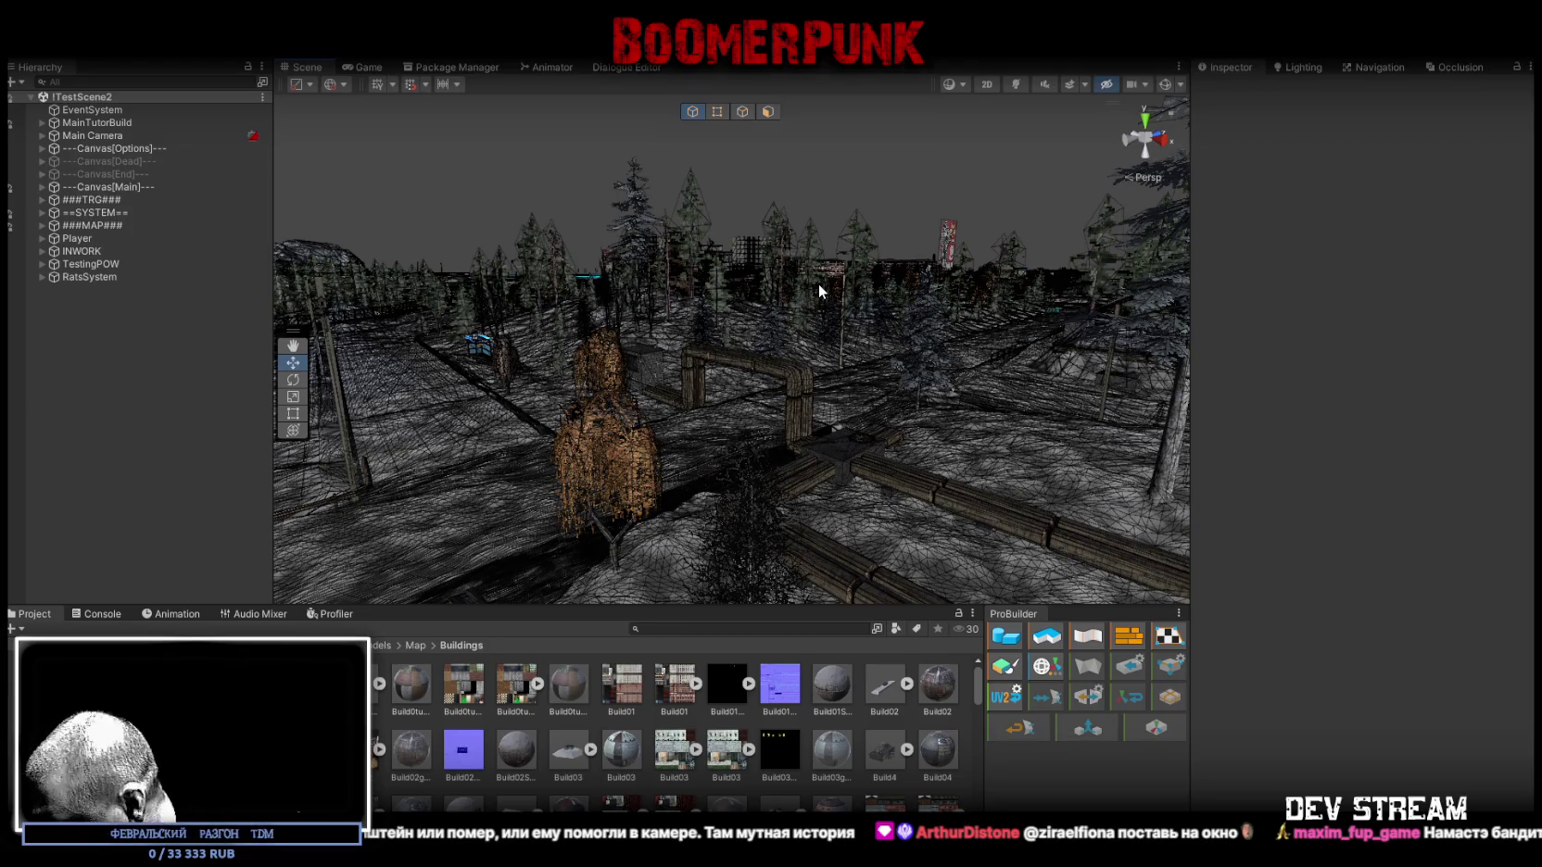
pyautogui.moveTo(832, 288)
pyautogui.mouseDown()
pyautogui.moveTo(784, 336)
pyautogui.moveTo(841, 347)
pyautogui.moveTo(813, 340)
pyautogui.moveTo(812, 267)
pyautogui.mouseUp()
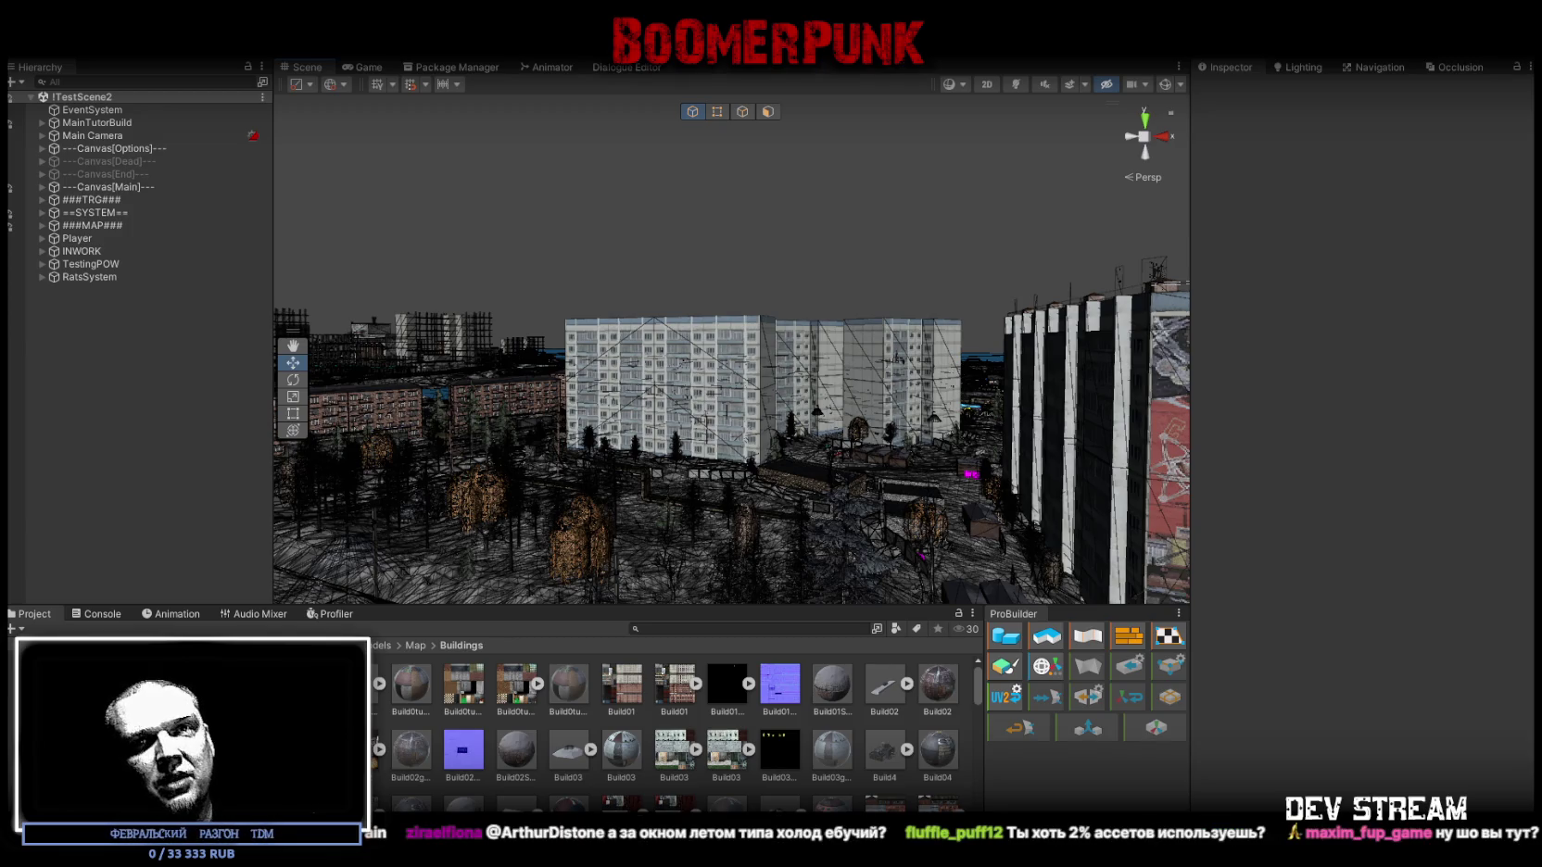
pyautogui.moveTo(648, 519); pyautogui.dragTo(591, 486)
pyautogui.moveTo(788, 487)
pyautogui.mouseDown()
pyautogui.moveTo(983, 589)
pyautogui.moveTo(672, 474)
pyautogui.mouseUp()
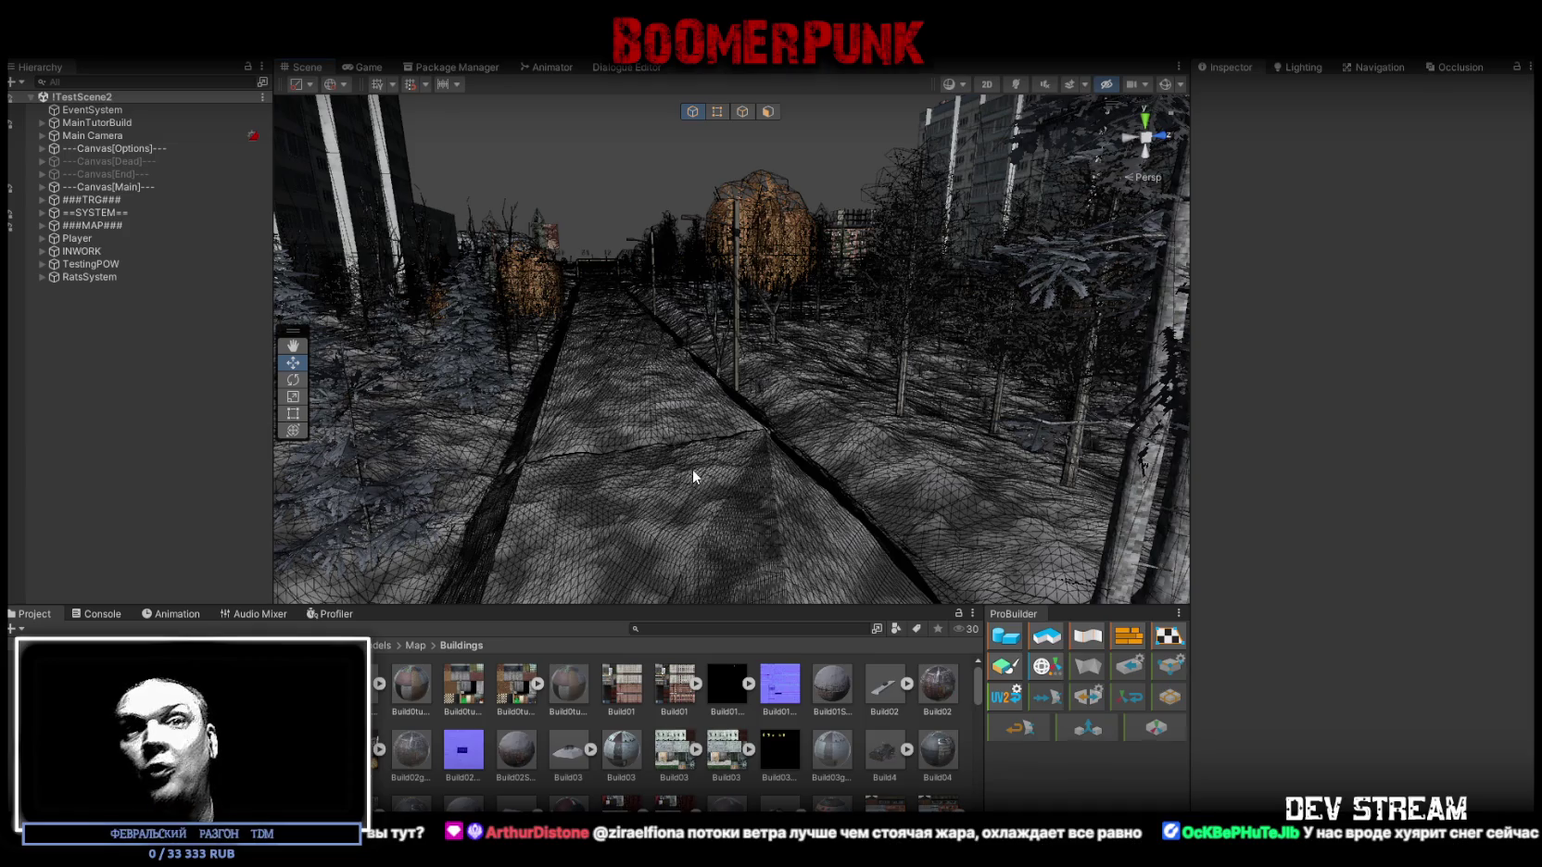
pyautogui.moveTo(729, 329)
pyautogui.mouseDown()
pyautogui.moveTo(961, 344)
pyautogui.moveTo(618, 367)
pyautogui.moveTo(861, 472)
pyautogui.mouseUp()
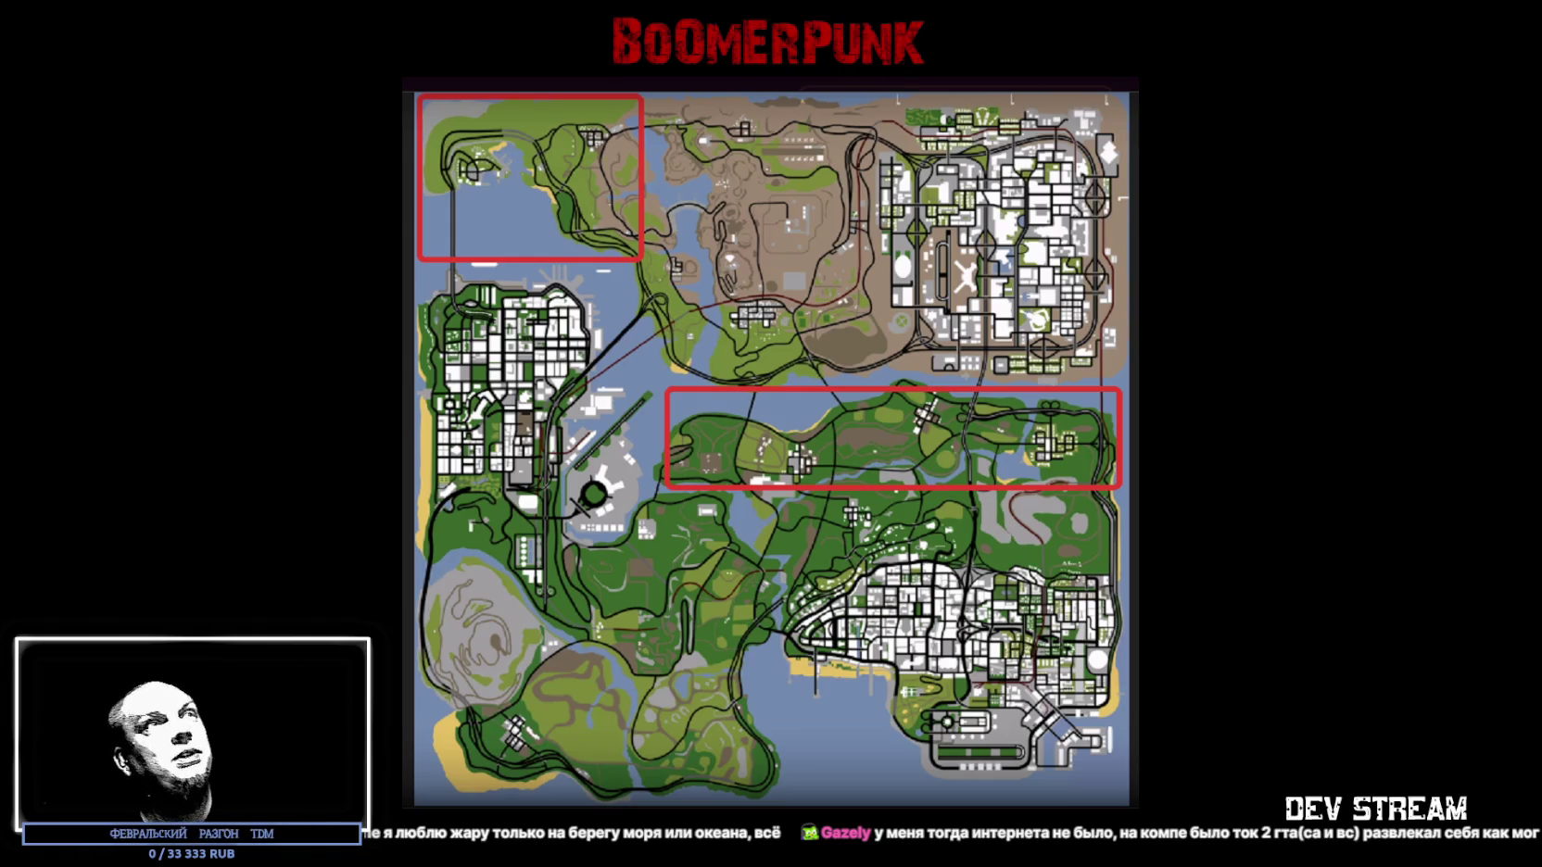
# - Exit full-screen and close the reference map image to get back to the town scene
pyautogui.press('Escape')
pyautogui.hotkey('alt', 'F4')
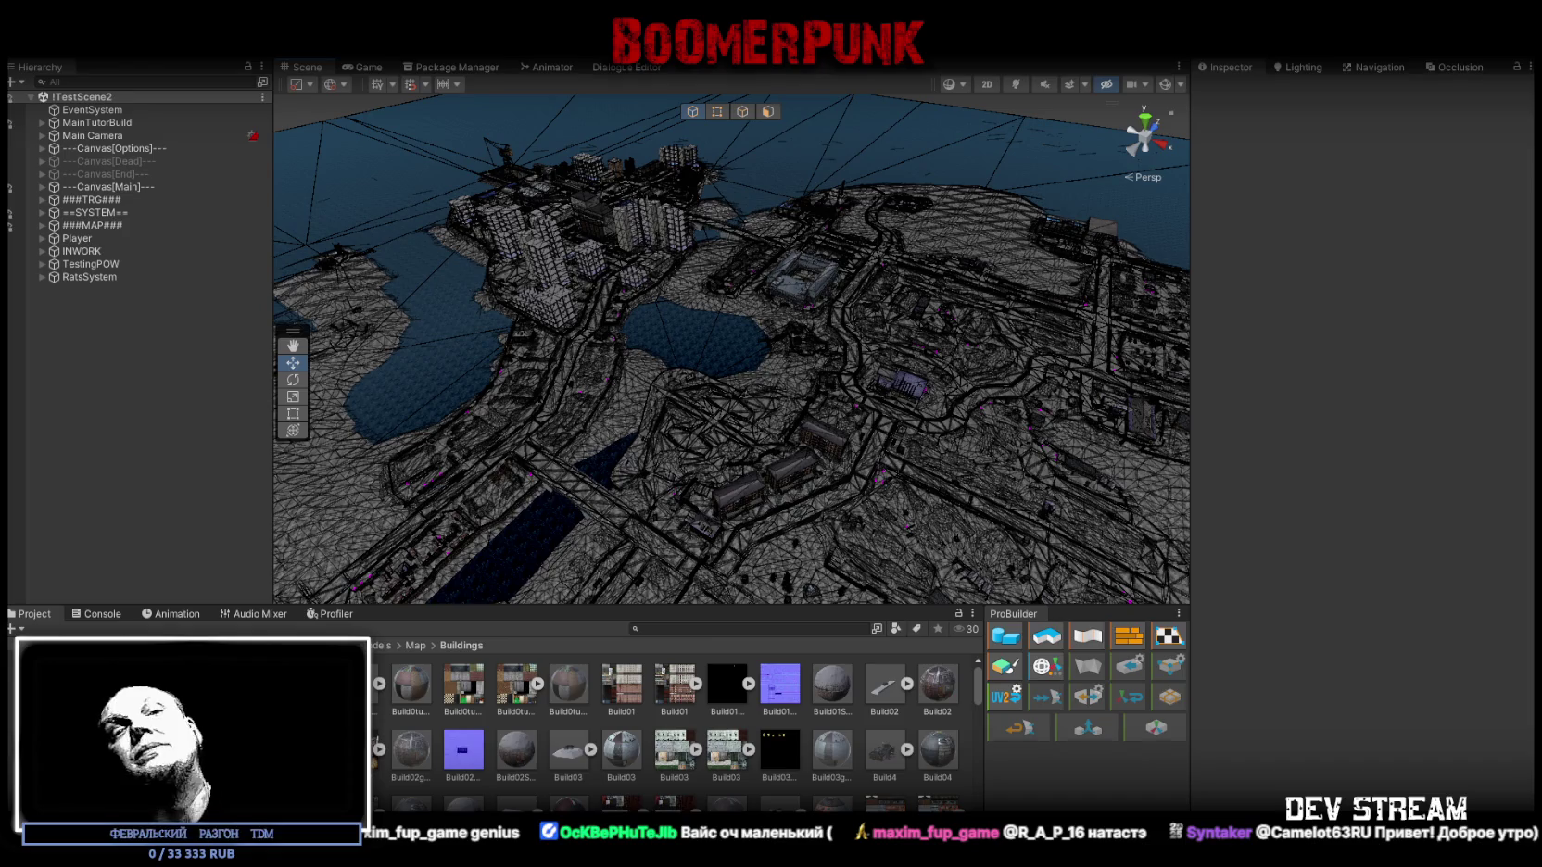
# - Orbit the camera around the city until looking straight down on the peninsula
pyautogui.moveTo(636, 341)
pyautogui.mouseDown()
pyautogui.moveTo(536, 366)
pyautogui.moveTo(799, 389)
pyautogui.moveTo(732, 381)
pyautogui.moveTo(736, 358)
pyautogui.moveTo(746, 374)
pyautogui.moveTo(726, 348)
pyautogui.moveTo(658, 321)
pyautogui.mouseUp()
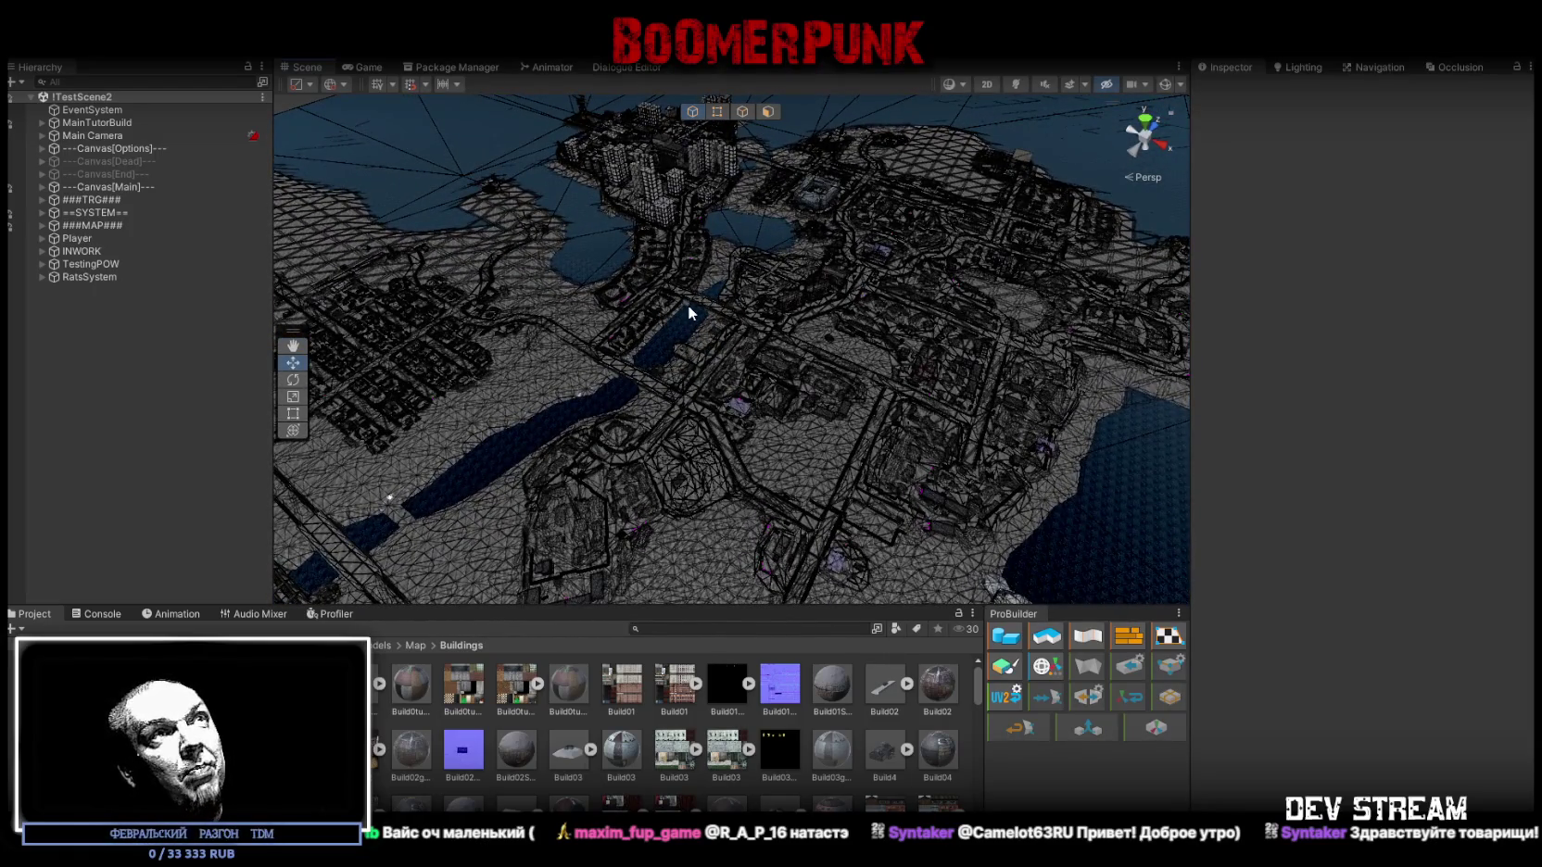
pyautogui.moveTo(688, 313); pyautogui.dragTo(811, 298)
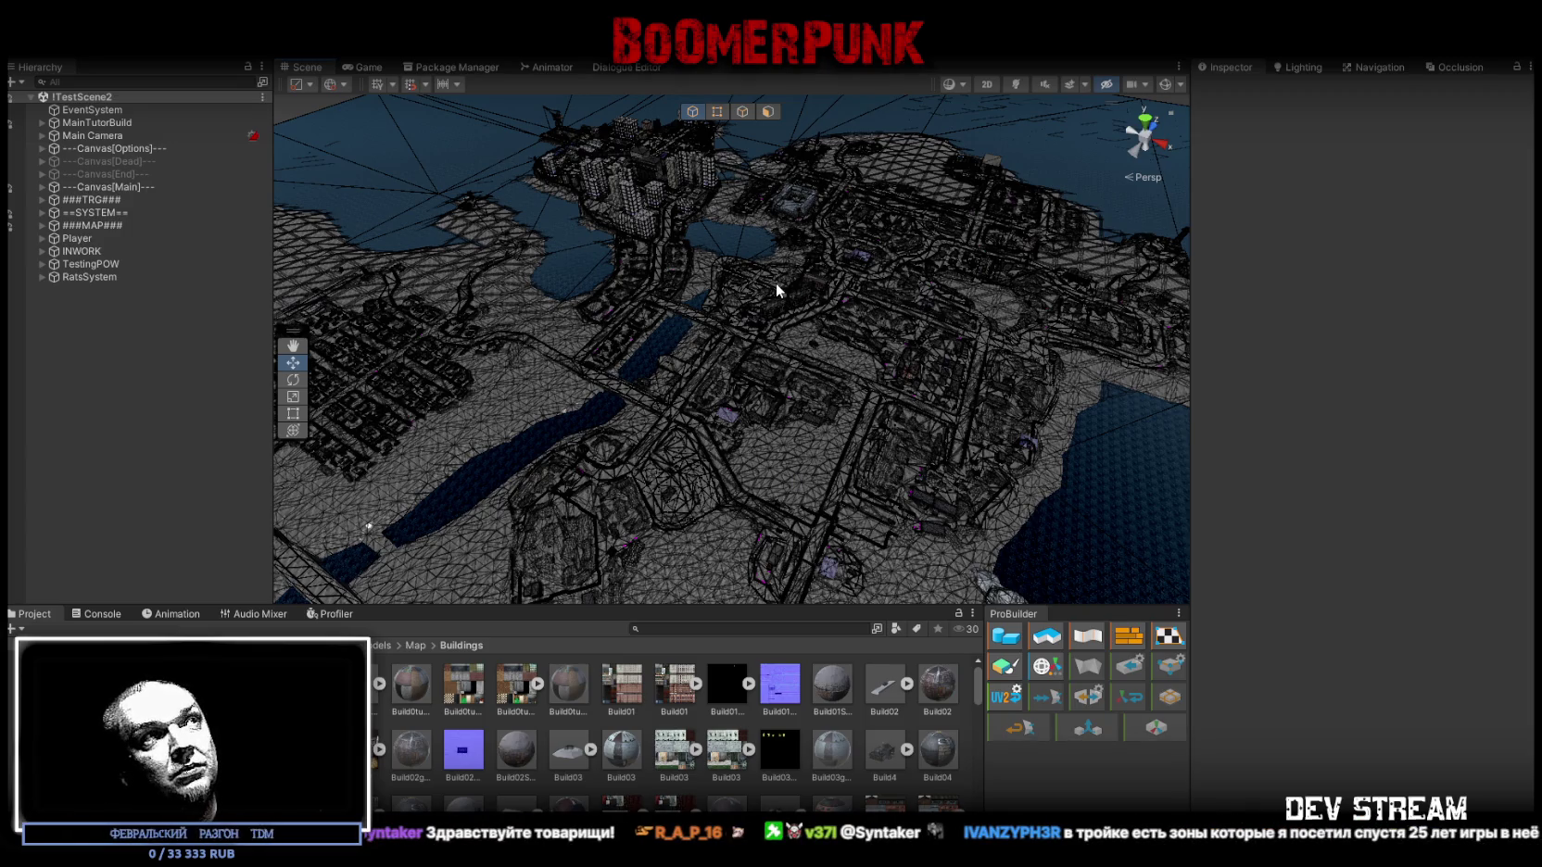
pyautogui.moveTo(775, 284)
pyautogui.mouseDown()
pyautogui.moveTo(760, 306)
pyautogui.moveTo(716, 289)
pyautogui.moveTo(717, 221)
pyautogui.mouseUp()
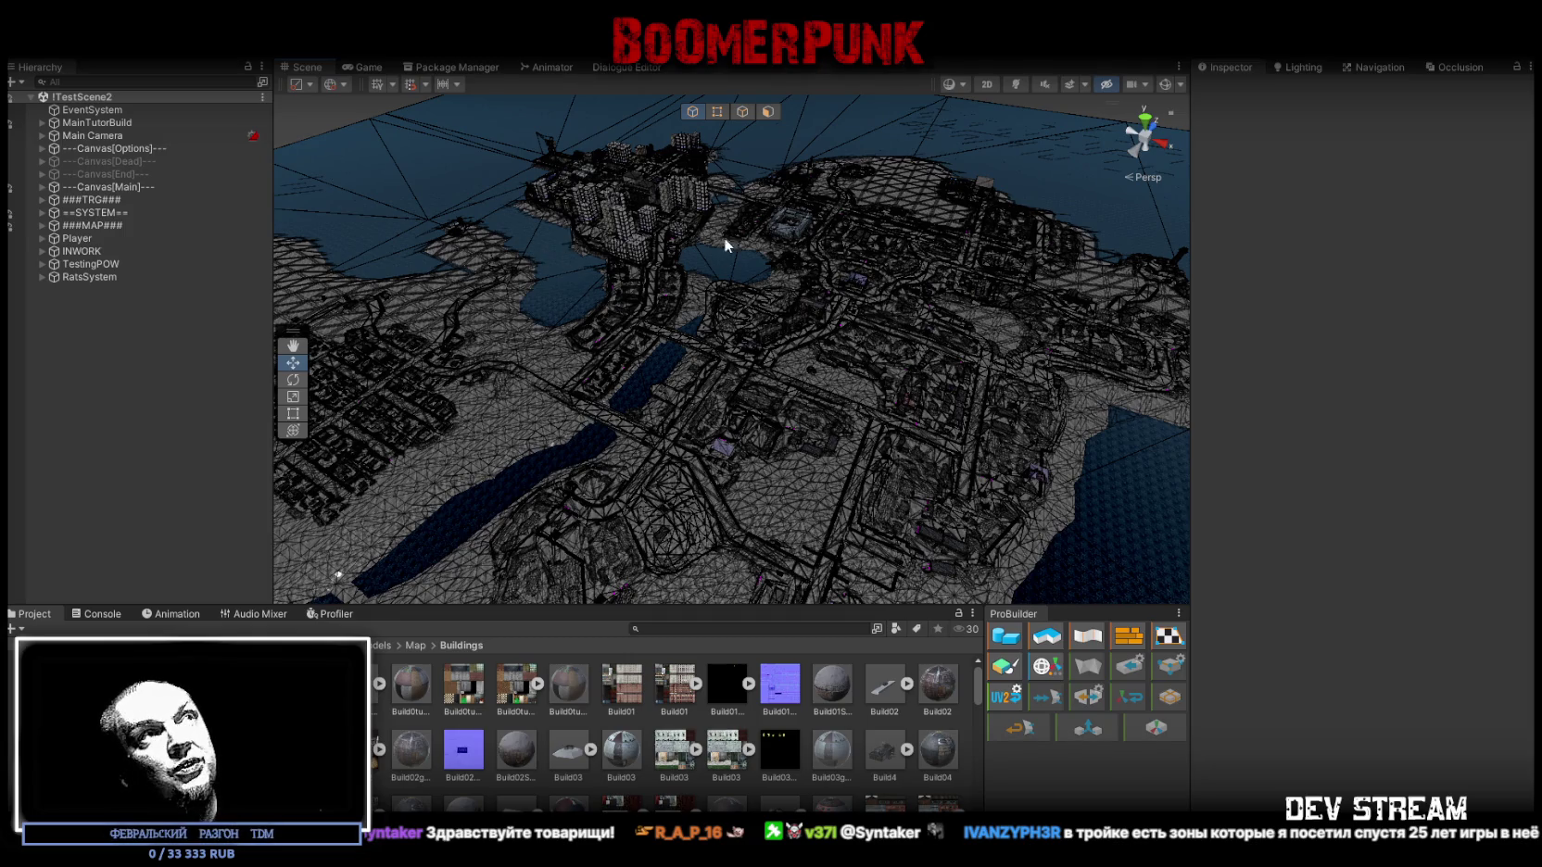
pyautogui.moveTo(689, 251)
pyautogui.mouseDown()
pyautogui.moveTo(679, 210)
pyautogui.moveTo(465, 248)
pyautogui.moveTo(420, 314)
pyautogui.moveTo(486, 308)
pyautogui.moveTo(519, 278)
pyautogui.mouseUp()
pyautogui.moveTo(571, 333)
pyautogui.mouseDown()
pyautogui.moveTo(576, 386)
pyautogui.moveTo(400, 379)
pyautogui.mouseUp()
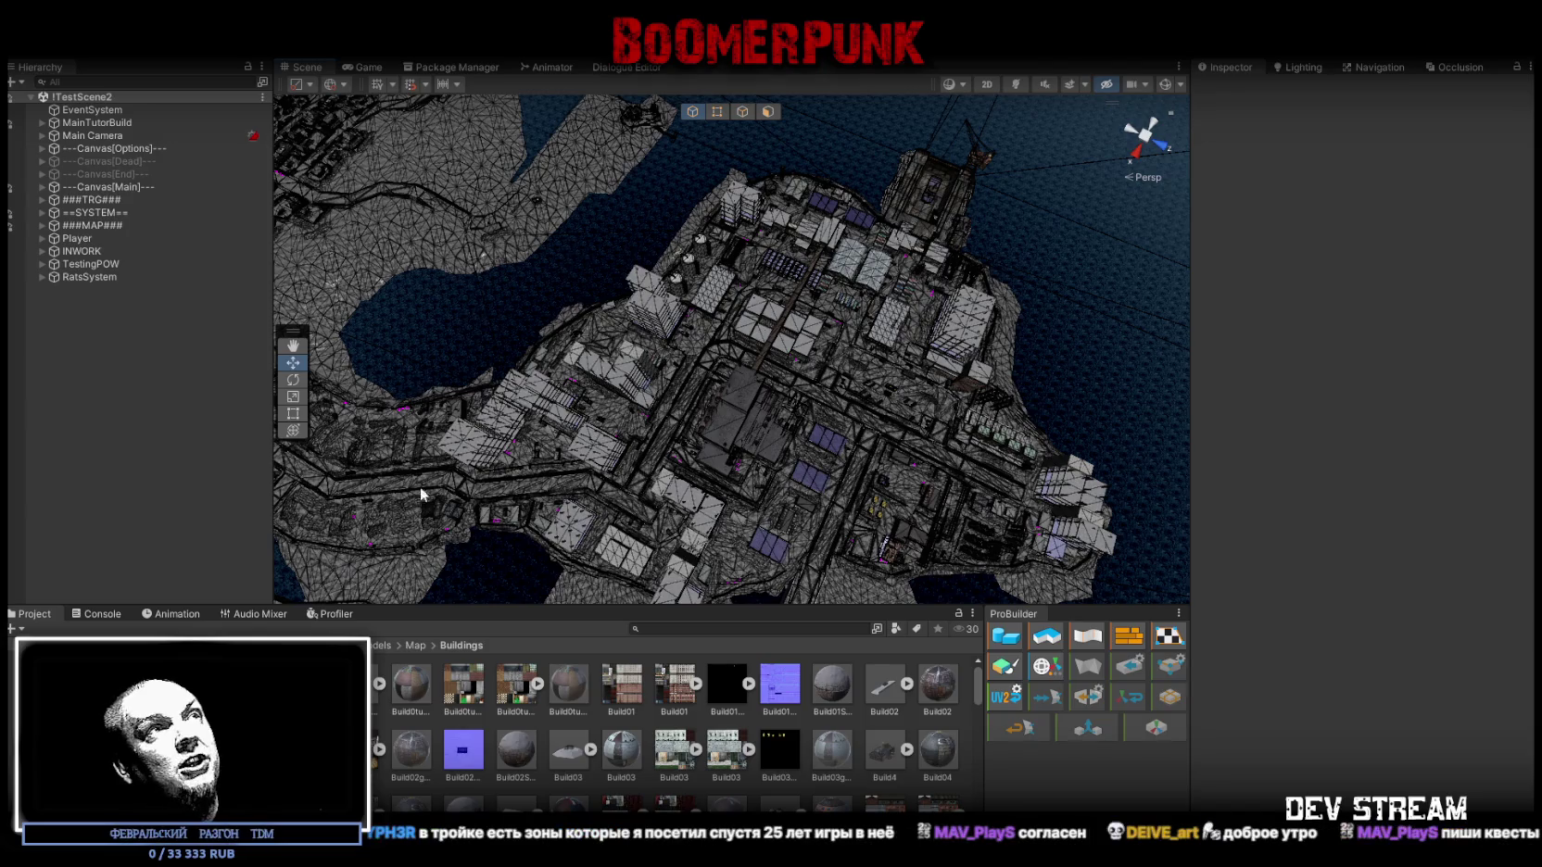
# - Circle the built-up peninsula and tilt to a top-down view of the roads and ponds
pyautogui.moveTo(556, 257)
pyautogui.mouseDown()
pyautogui.moveTo(787, 300)
pyautogui.moveTo(801, 203)
pyautogui.mouseUp()
pyautogui.moveTo(732, 380)
pyautogui.mouseDown()
pyautogui.moveTo(815, 390)
pyautogui.moveTo(1172, 274)
pyautogui.moveTo(902, 293)
pyautogui.moveTo(716, 337)
pyautogui.moveTo(952, 368)
pyautogui.mouseUp()
pyautogui.moveTo(952, 367)
pyautogui.mouseDown()
pyautogui.moveTo(1089, 390)
pyautogui.moveTo(1028, 419)
pyautogui.mouseUp()
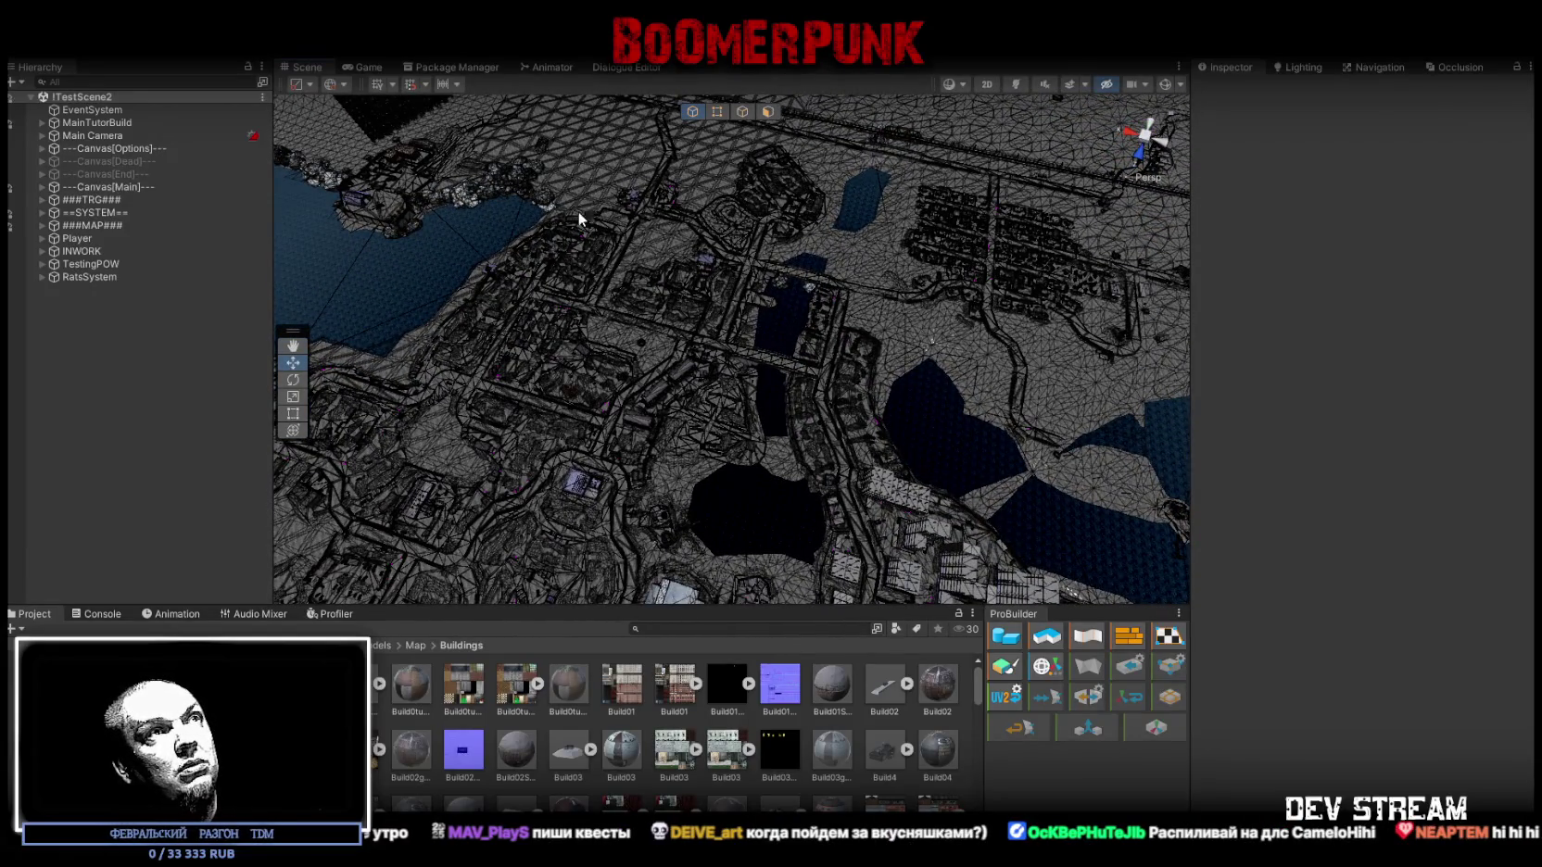
pyautogui.moveTo(952, 380)
pyautogui.mouseDown()
pyautogui.moveTo(978, 340)
pyautogui.moveTo(766, 260)
pyautogui.moveTo(572, 366)
pyautogui.moveTo(653, 241)
pyautogui.moveTo(793, 253)
pyautogui.moveTo(678, 246)
pyautogui.mouseUp()
pyautogui.scroll(5, 678, 245)
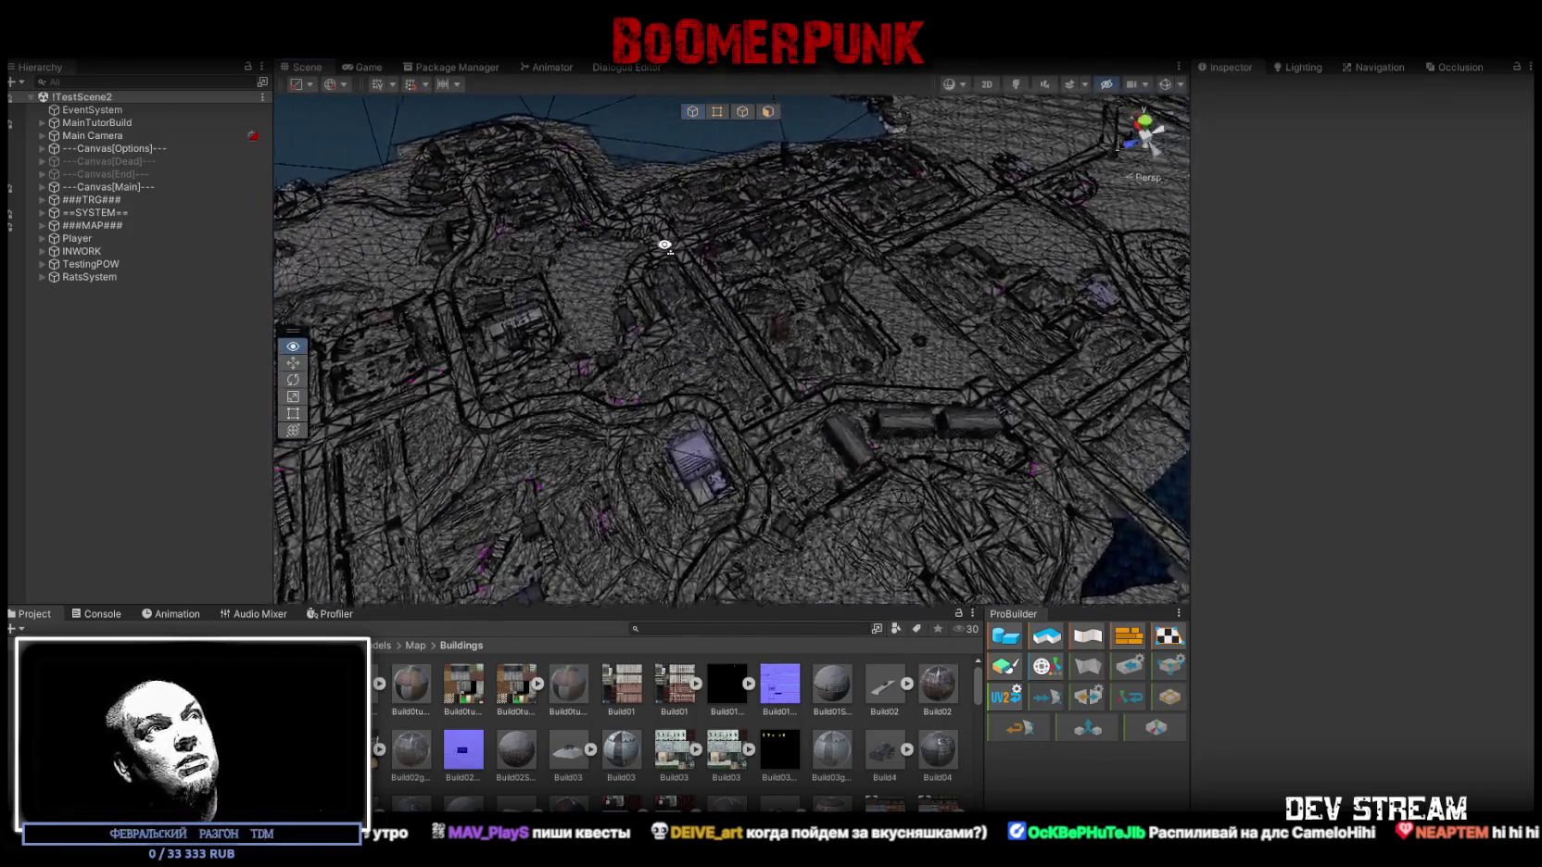
# - Fly low over the town streets toward the tall panel apartment block
pyautogui.moveTo(669, 243); pyautogui.dragTo(993, 229)
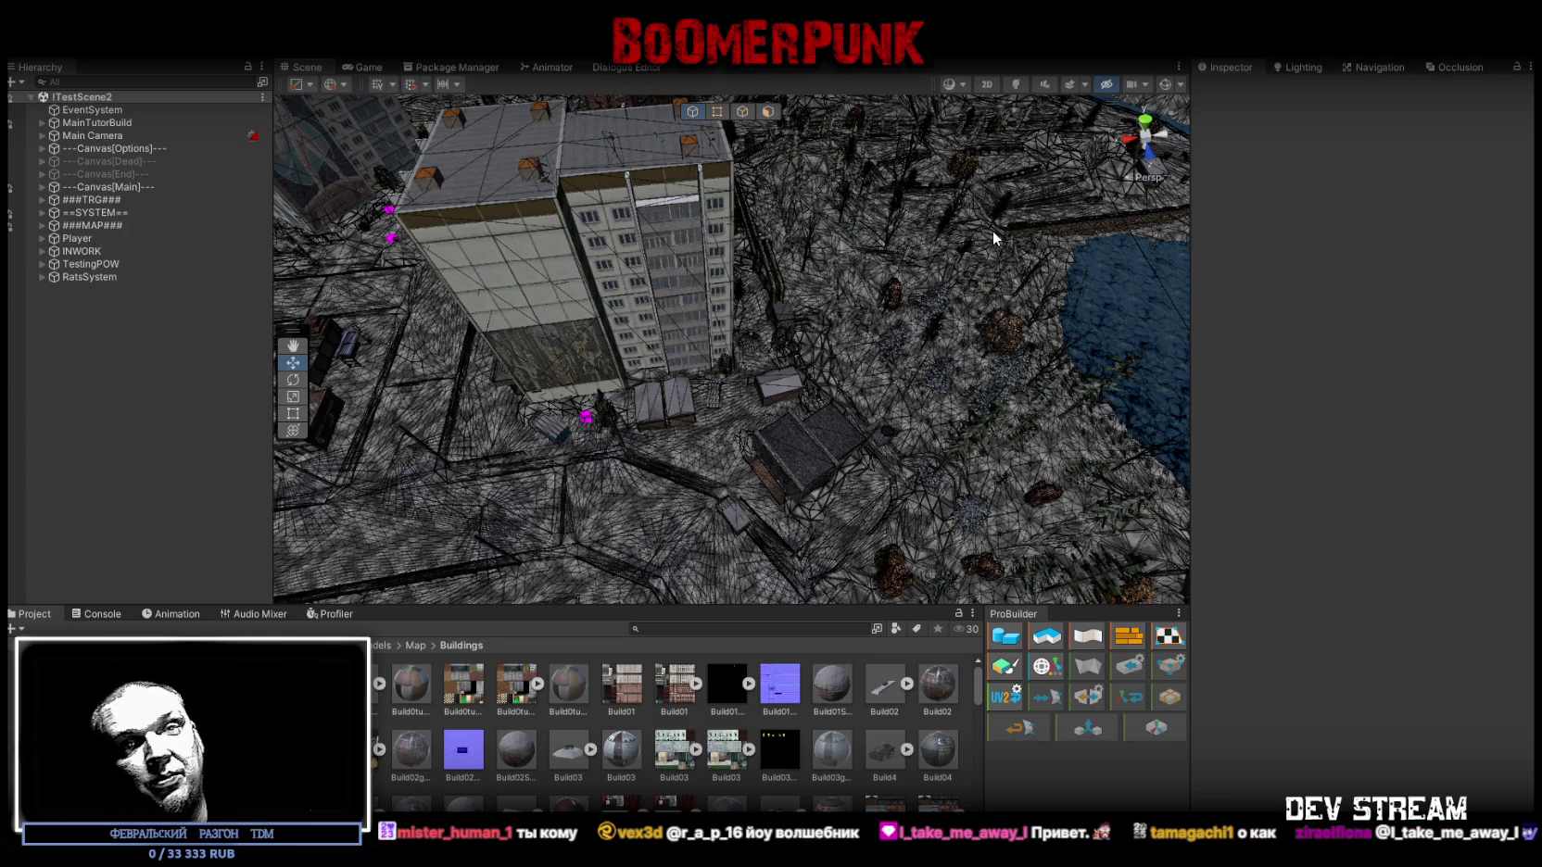
# - Swing down beside the apartment block into the furnished room with the deer tapestry
pyautogui.moveTo(993, 233)
pyautogui.mouseDown()
pyautogui.moveTo(920, 189)
pyautogui.moveTo(804, 399)
pyautogui.moveTo(636, 247)
pyautogui.moveTo(1435, 305)
pyautogui.moveTo(360, 212)
pyautogui.moveTo(343, 271)
pyautogui.moveTo(1464, 247)
pyautogui.moveTo(1329, 222)
pyautogui.moveTo(905, 280)
pyautogui.moveTo(998, 370)
pyautogui.mouseUp()
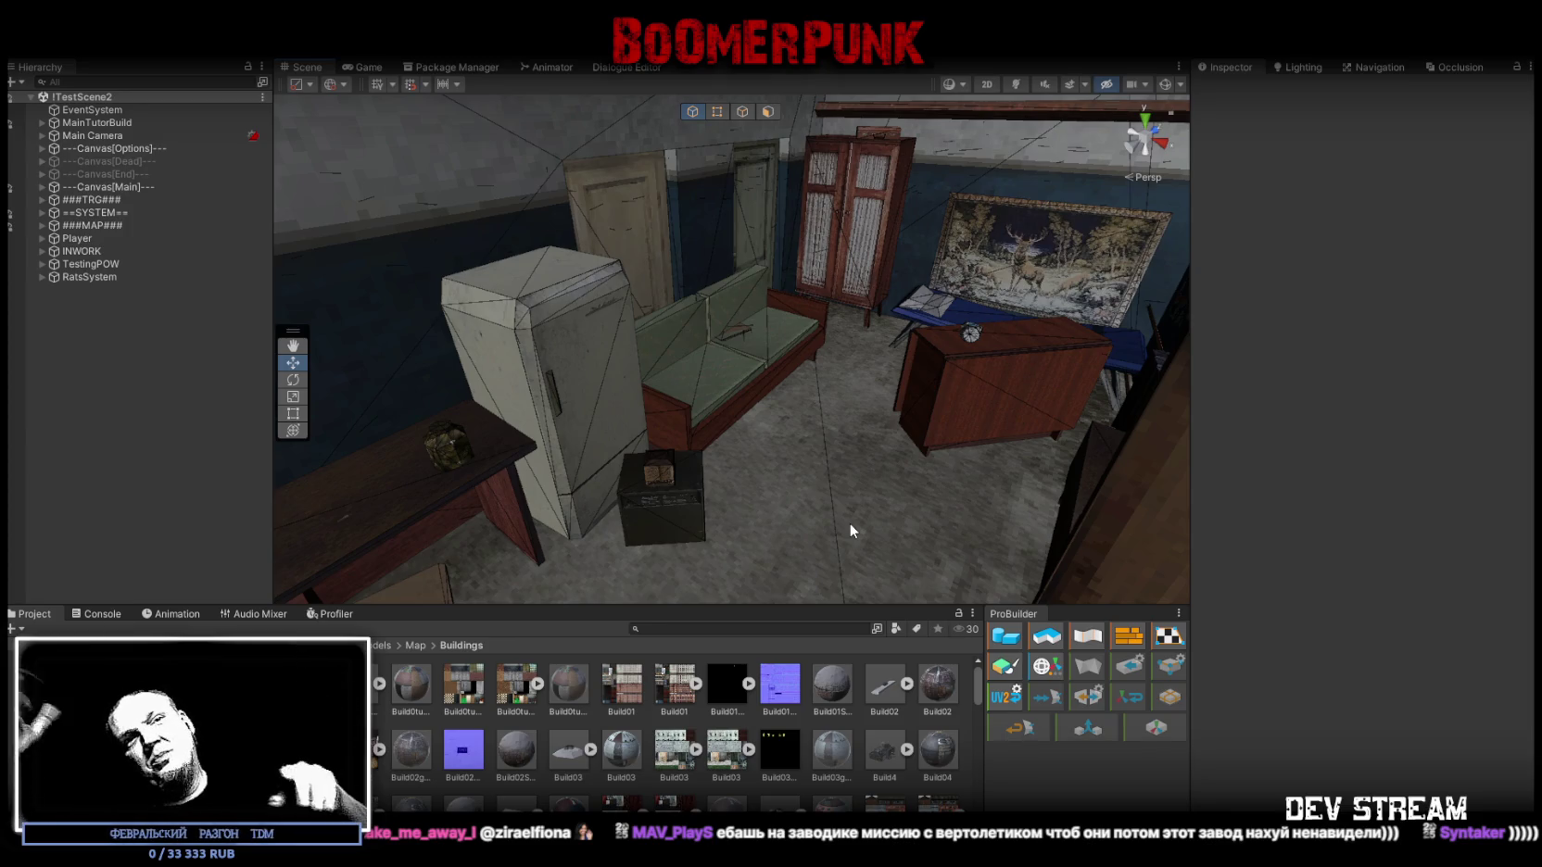
# - Fly out of the room to frame the neon-roofed brick building and sidecar motorcycle
pyautogui.moveTo(849, 522)
pyautogui.mouseDown()
pyautogui.moveTo(839, 511)
pyautogui.moveTo(1067, 449)
pyautogui.moveTo(679, 404)
pyautogui.mouseUp()
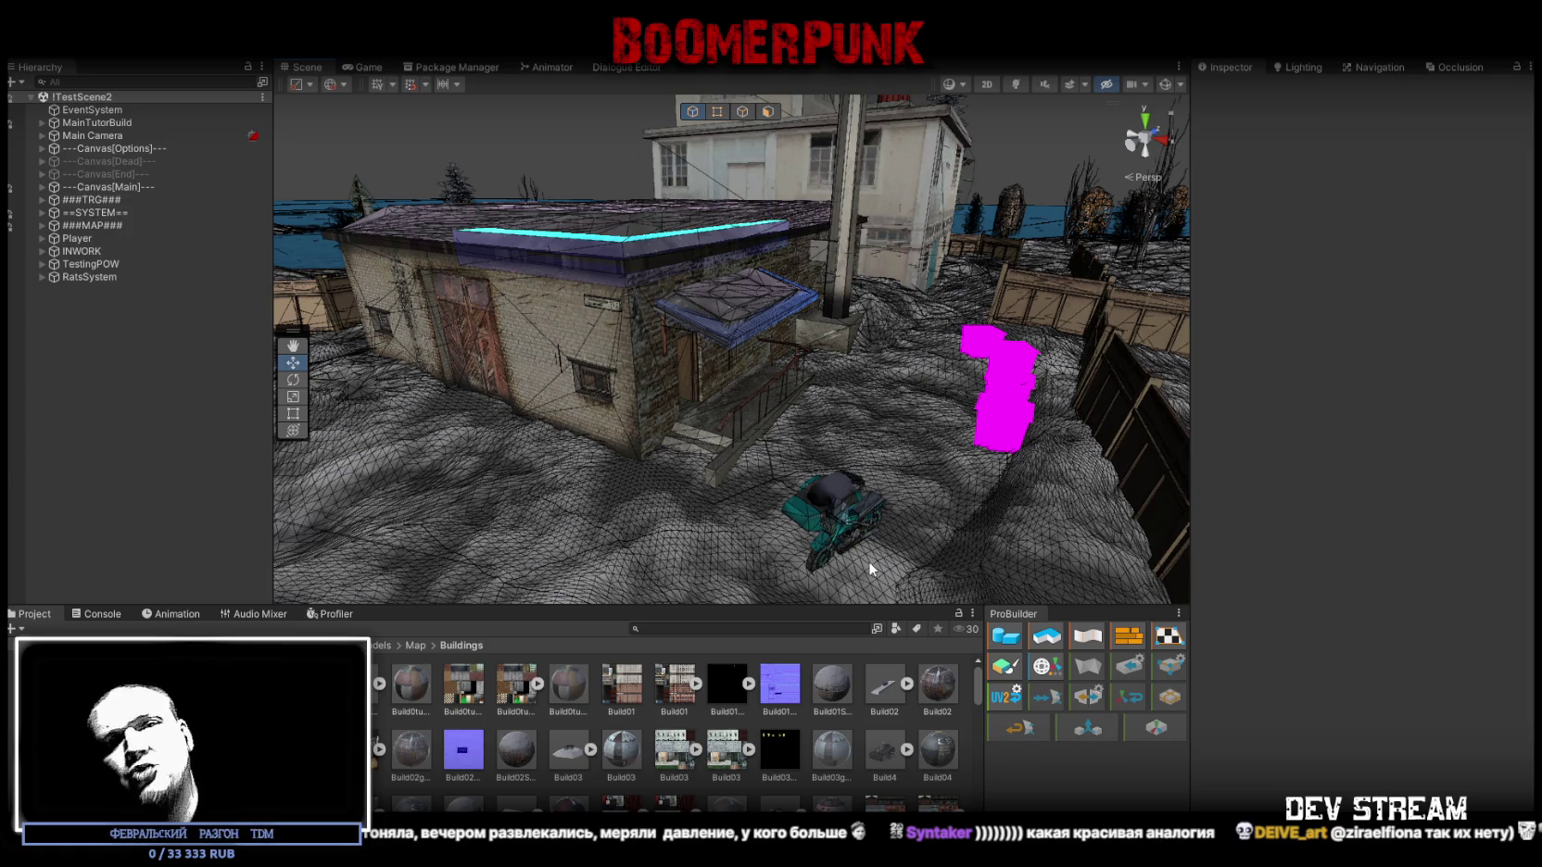
# - Swing to another area, then fly down the street and over the square toward the bus
pyautogui.moveTo(940, 548)
pyautogui.mouseDown()
pyautogui.moveTo(431, 278)
pyautogui.moveTo(561, 327)
pyautogui.mouseUp()
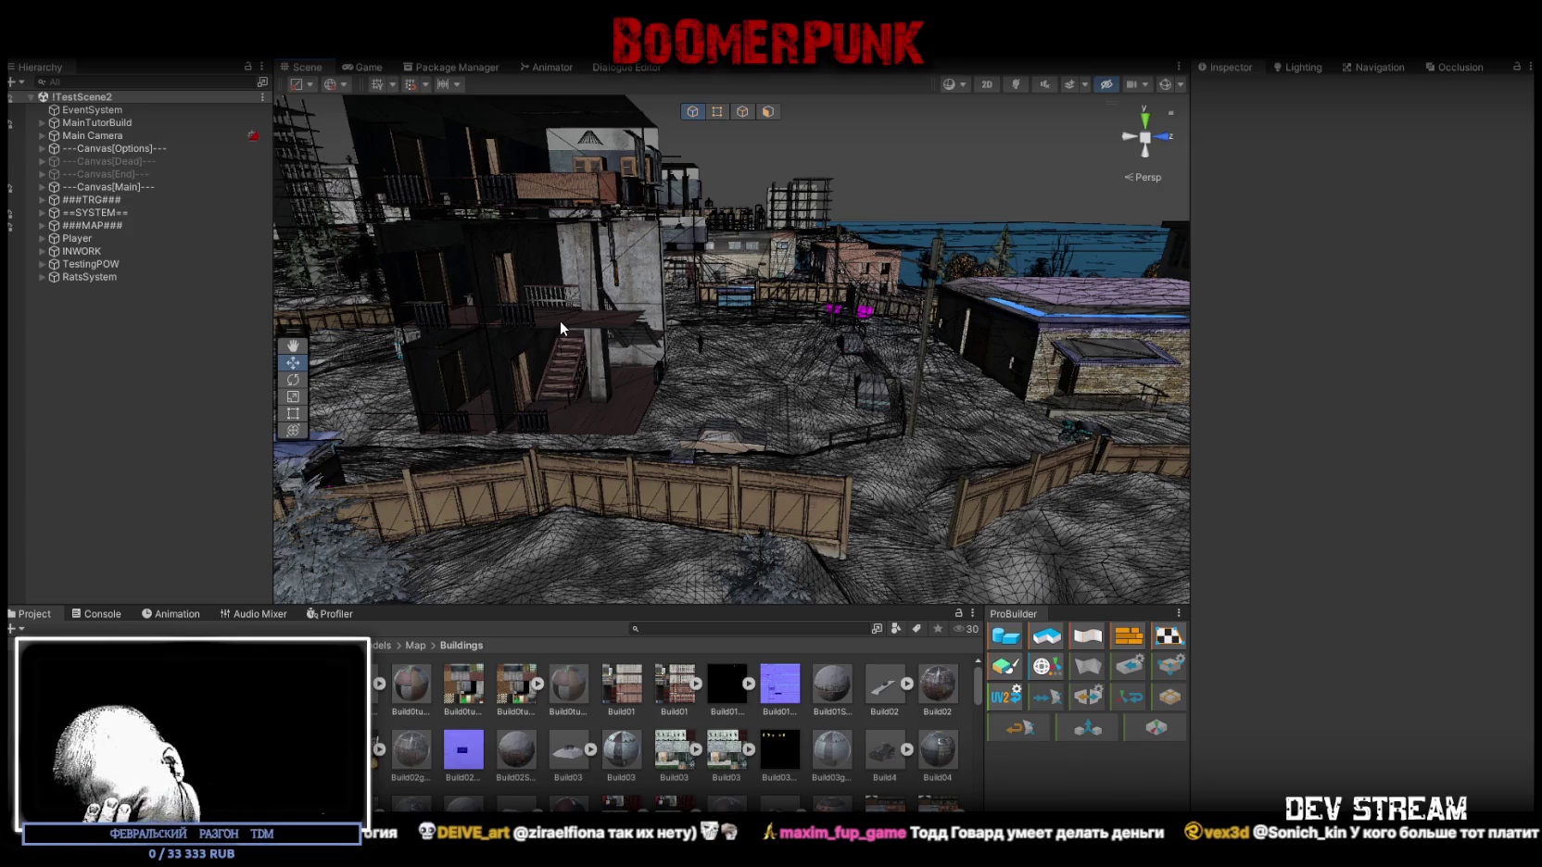
pyautogui.moveTo(559, 321)
pyautogui.mouseDown()
pyautogui.moveTo(747, 318)
pyautogui.moveTo(638, 304)
pyautogui.moveTo(605, 347)
pyautogui.mouseUp()
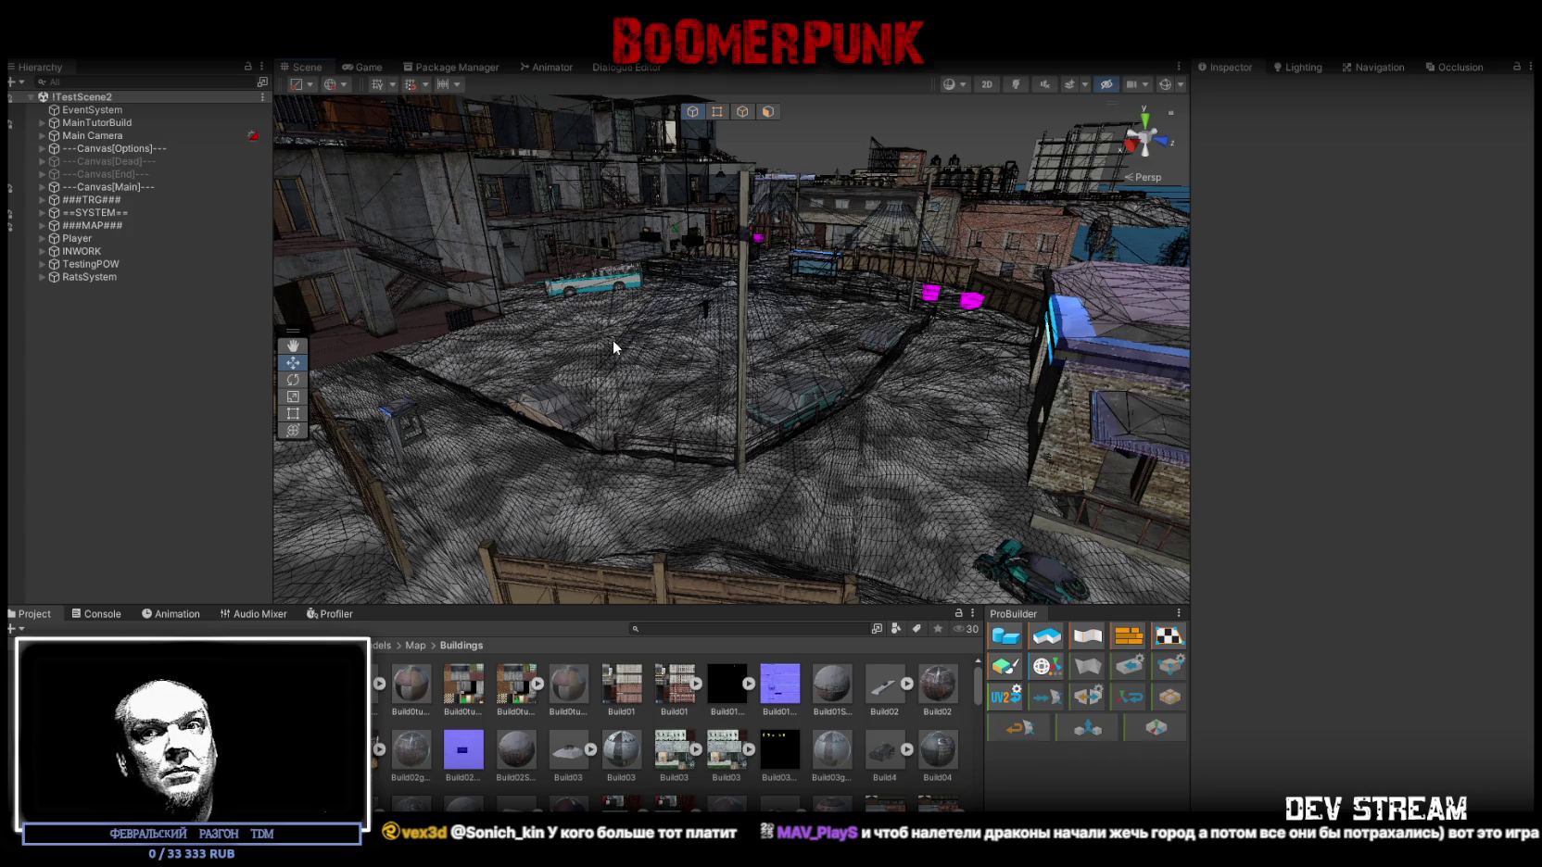
pyautogui.moveTo(617, 301)
pyautogui.mouseDown()
pyautogui.moveTo(685, 334)
pyautogui.moveTo(765, 332)
pyautogui.mouseUp()
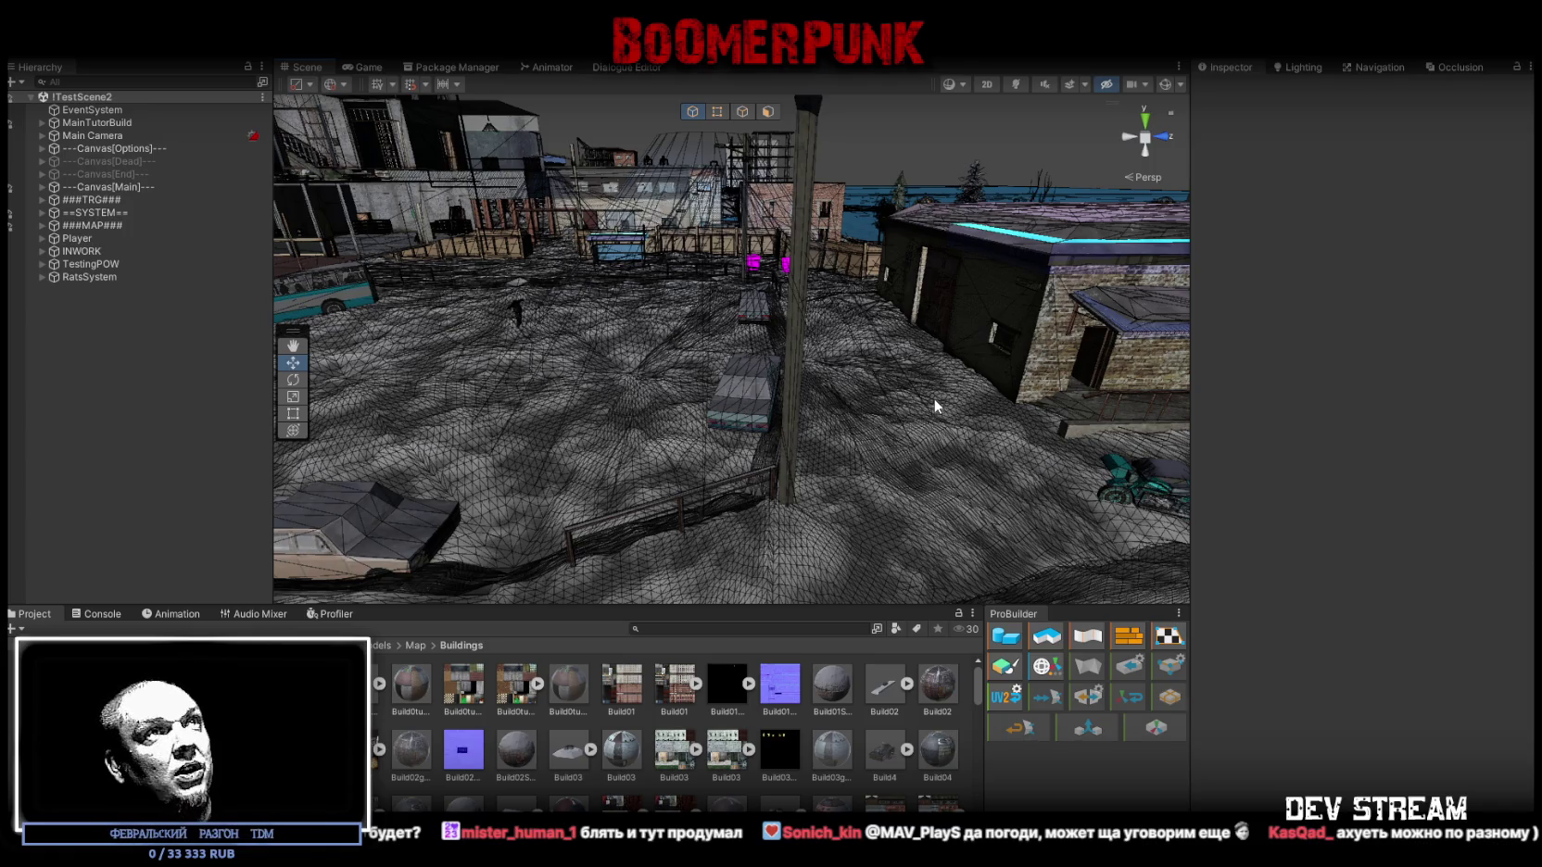
# - Turn toward the cut-open multi-storey building and fly into its door-lined interior corridor
pyautogui.moveTo(1012, 391)
pyautogui.mouseDown()
pyautogui.moveTo(635, 315)
pyautogui.moveTo(828, 418)
pyautogui.mouseUp()
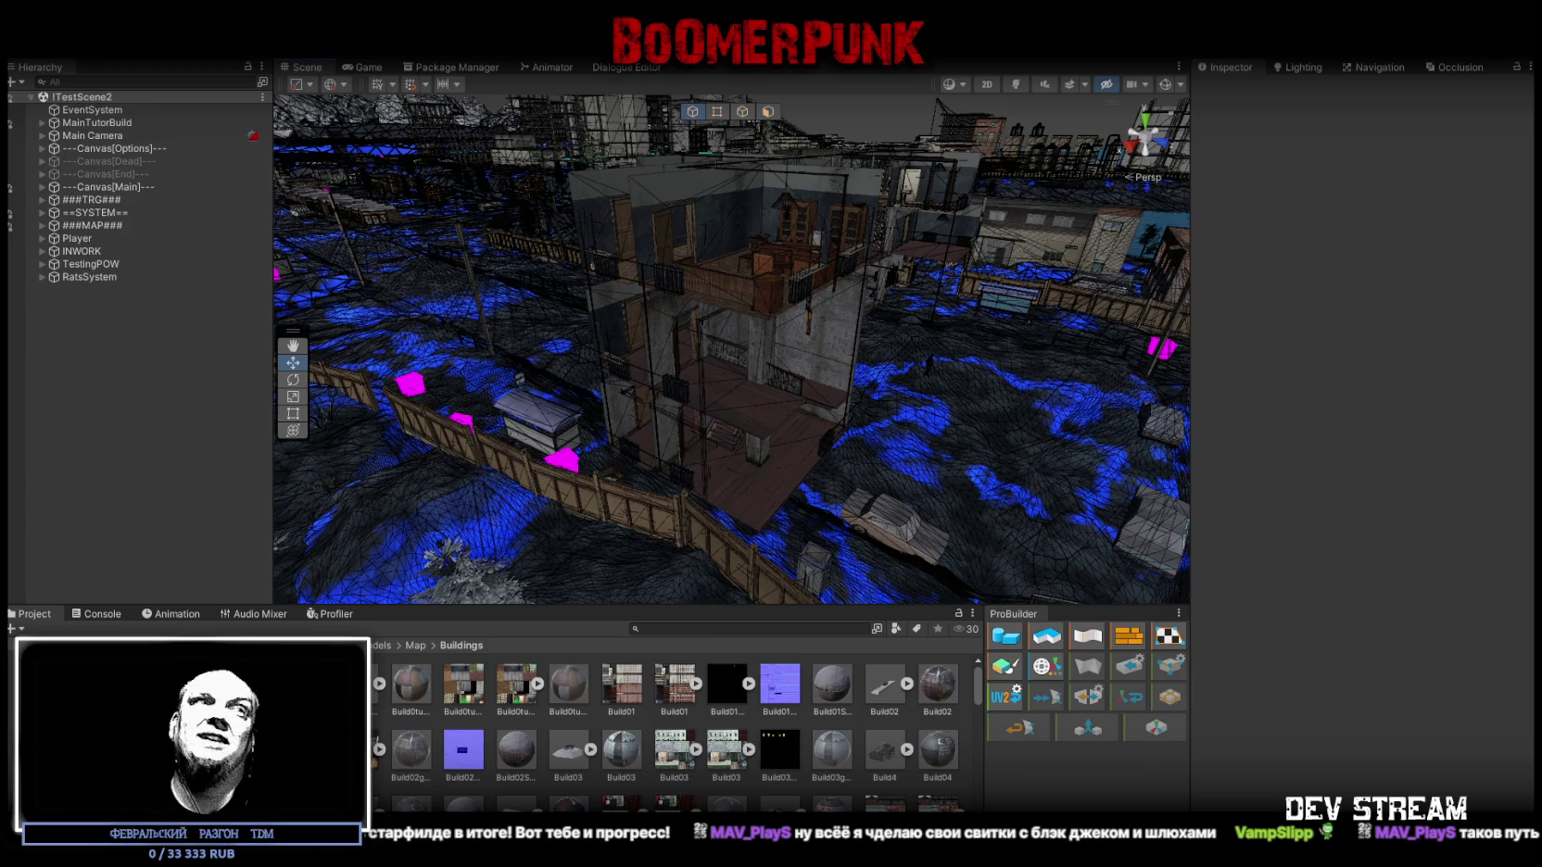
pyautogui.moveTo(717, 457)
pyautogui.mouseDown()
pyautogui.moveTo(723, 430)
pyautogui.moveTo(630, 413)
pyautogui.moveTo(630, 360)
pyautogui.moveTo(698, 339)
pyautogui.moveTo(720, 361)
pyautogui.mouseUp()
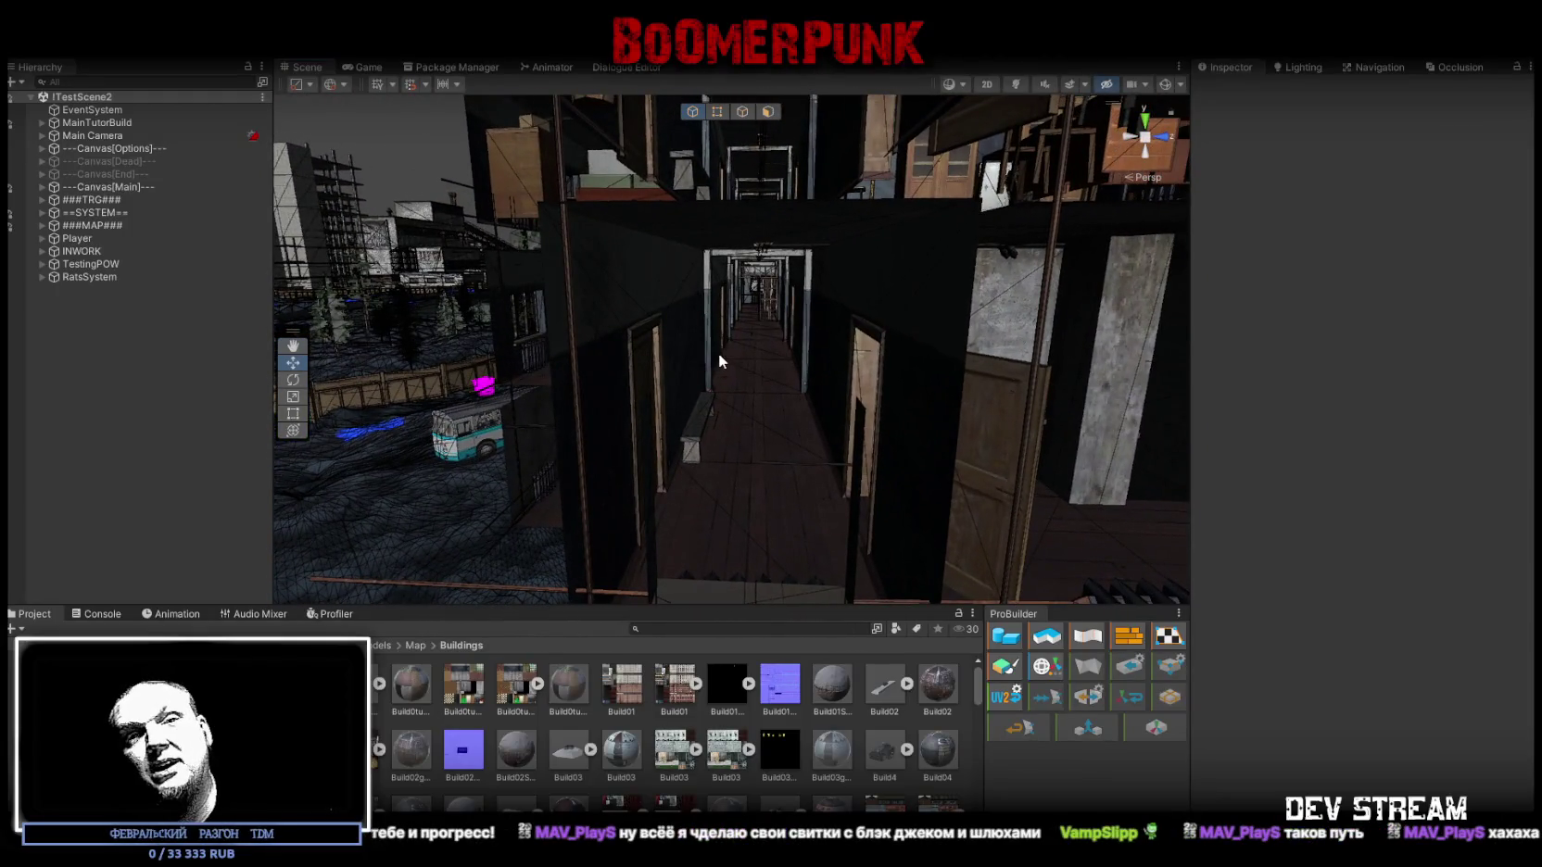
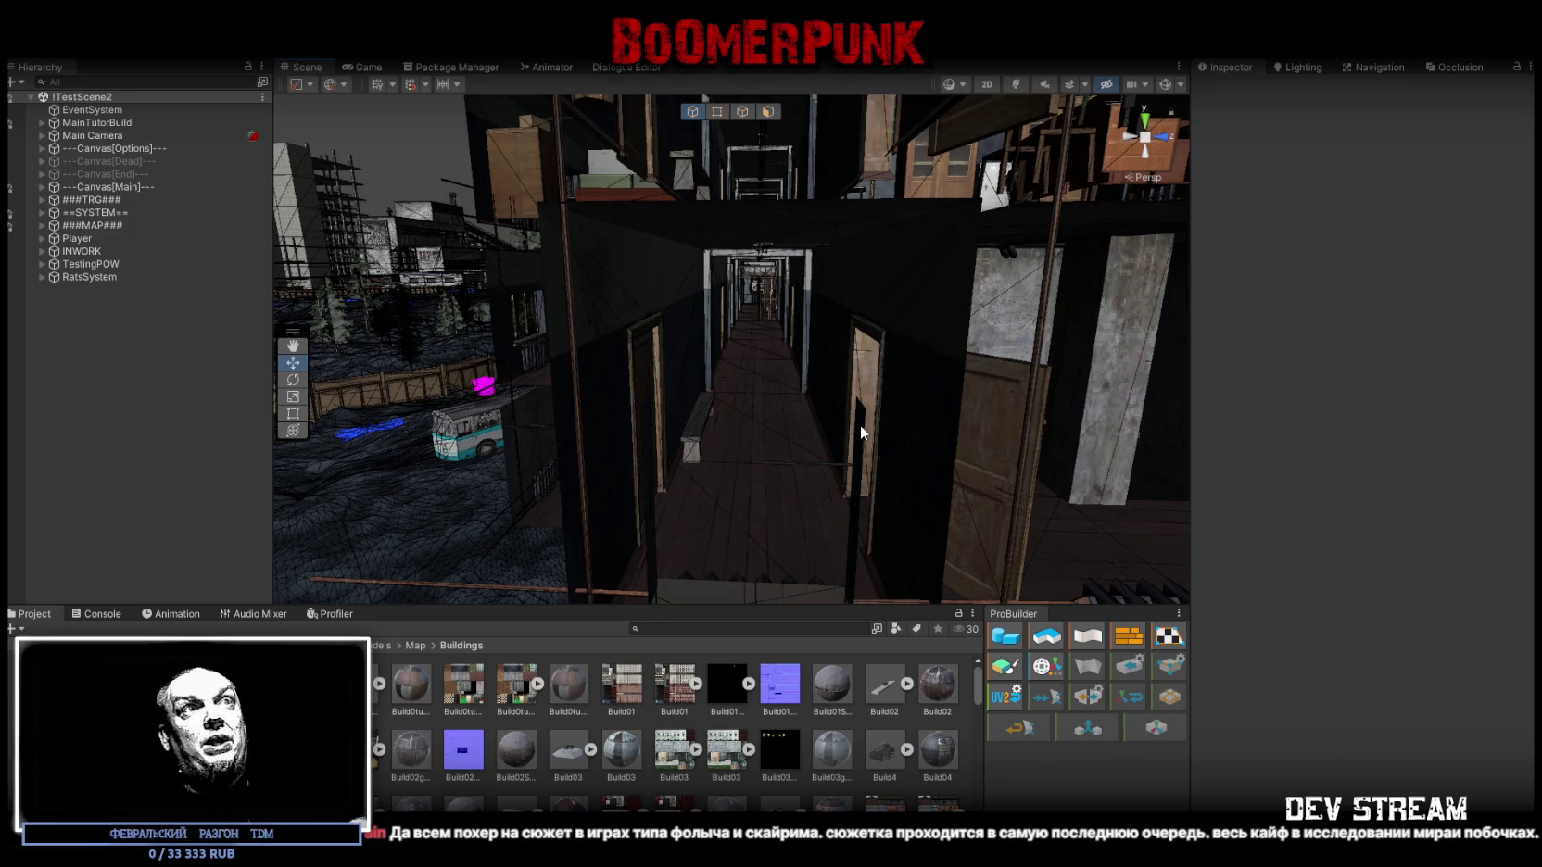
# - Orbit and raise the Scene view to see the run-down building's balconies and stairwells from above
pyautogui.moveTo(811, 487)
pyautogui.mouseDown()
pyautogui.moveTo(880, 421)
pyautogui.moveTo(636, 485)
pyautogui.moveTo(707, 478)
pyautogui.moveTo(677, 428)
pyautogui.mouseUp()
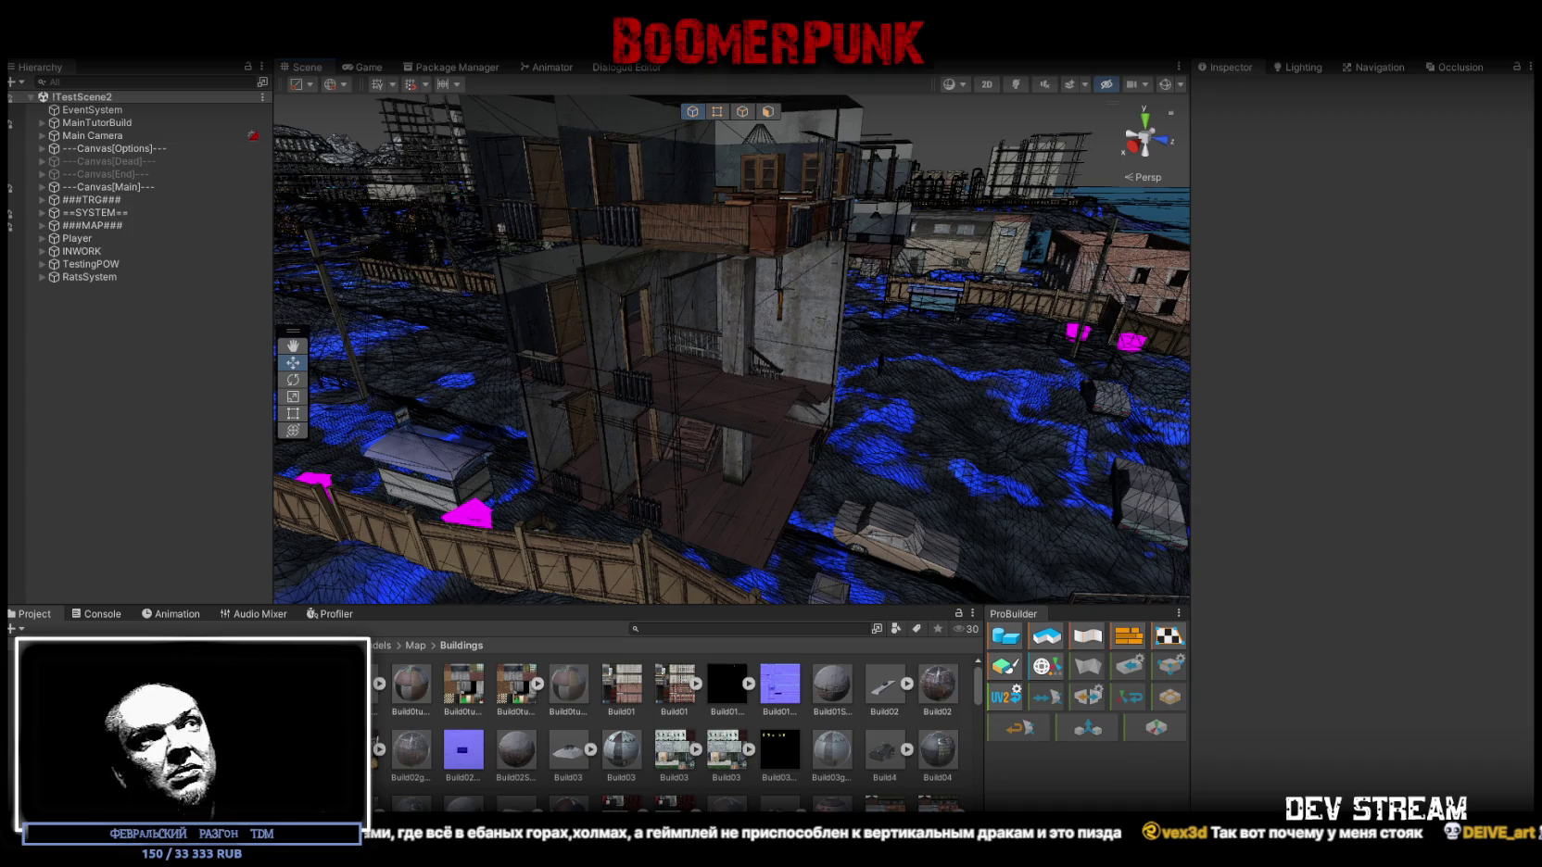
pyautogui.moveTo(810, 539); pyautogui.dragTo(804, 419)
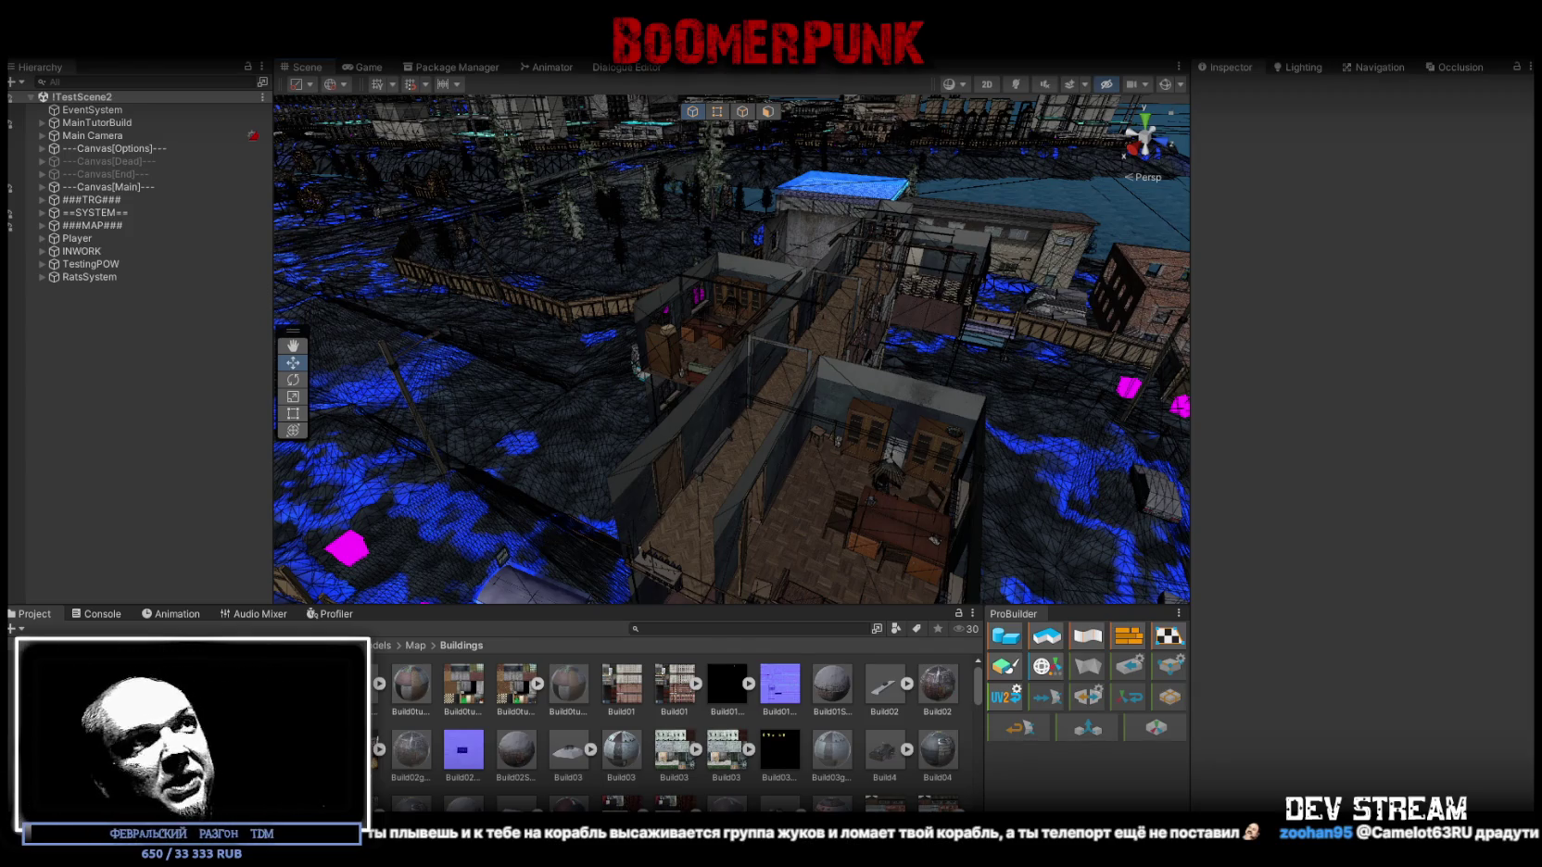
# - Orbit the Scene view around the run-down buildings, then switch to the MilitiaBase model in Blockbench
pyautogui.moveTo(639, 584)
pyautogui.mouseDown()
pyautogui.moveTo(705, 510)
pyautogui.moveTo(716, 441)
pyautogui.moveTo(752, 426)
pyautogui.moveTo(713, 416)
pyautogui.mouseUp()
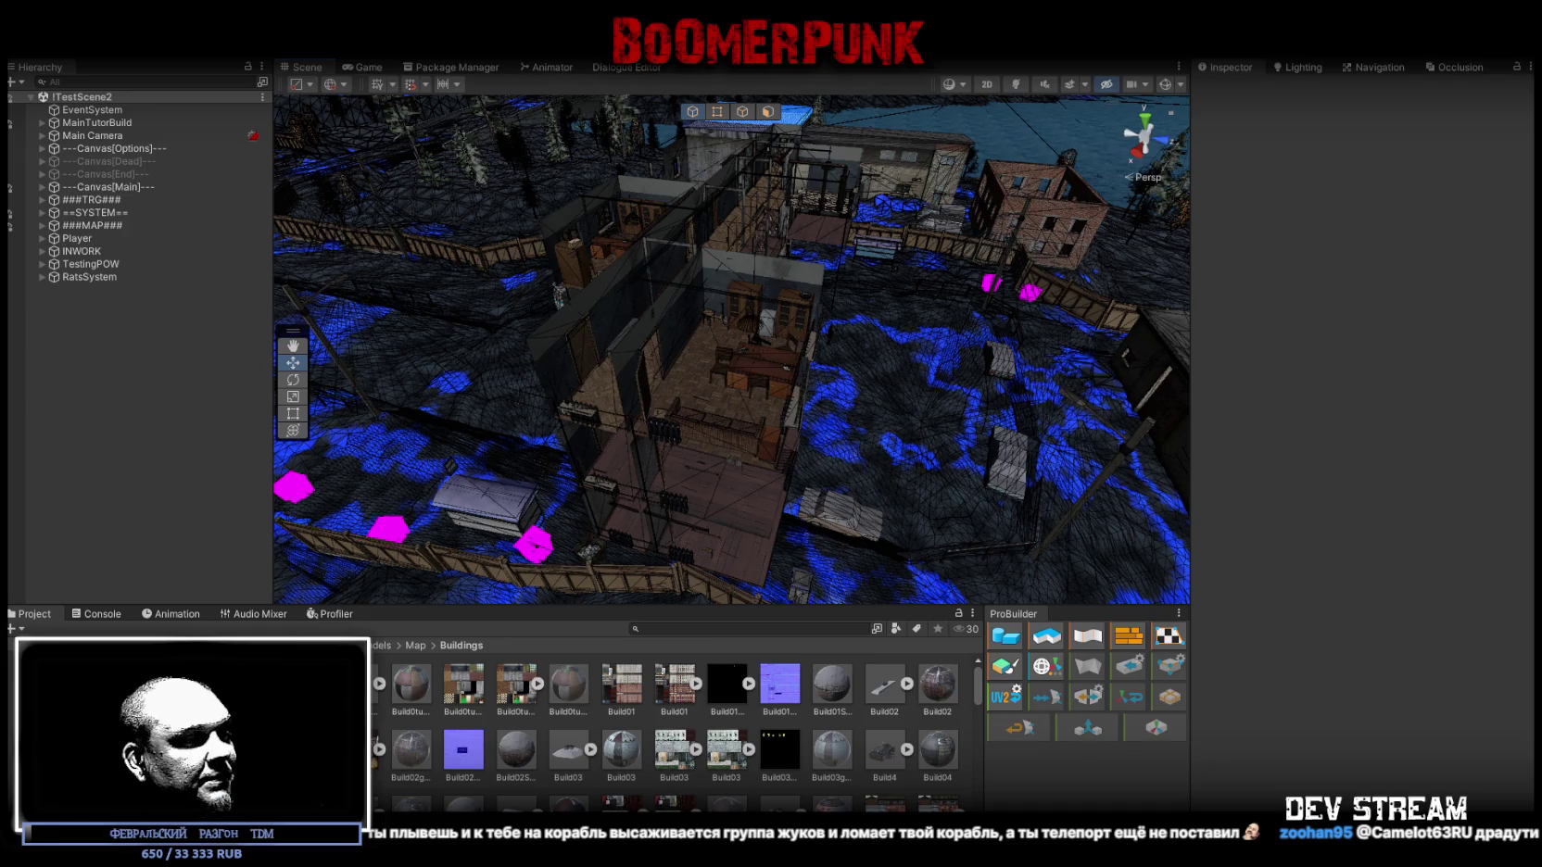
pyautogui.hotkey('alt', 'Tab')
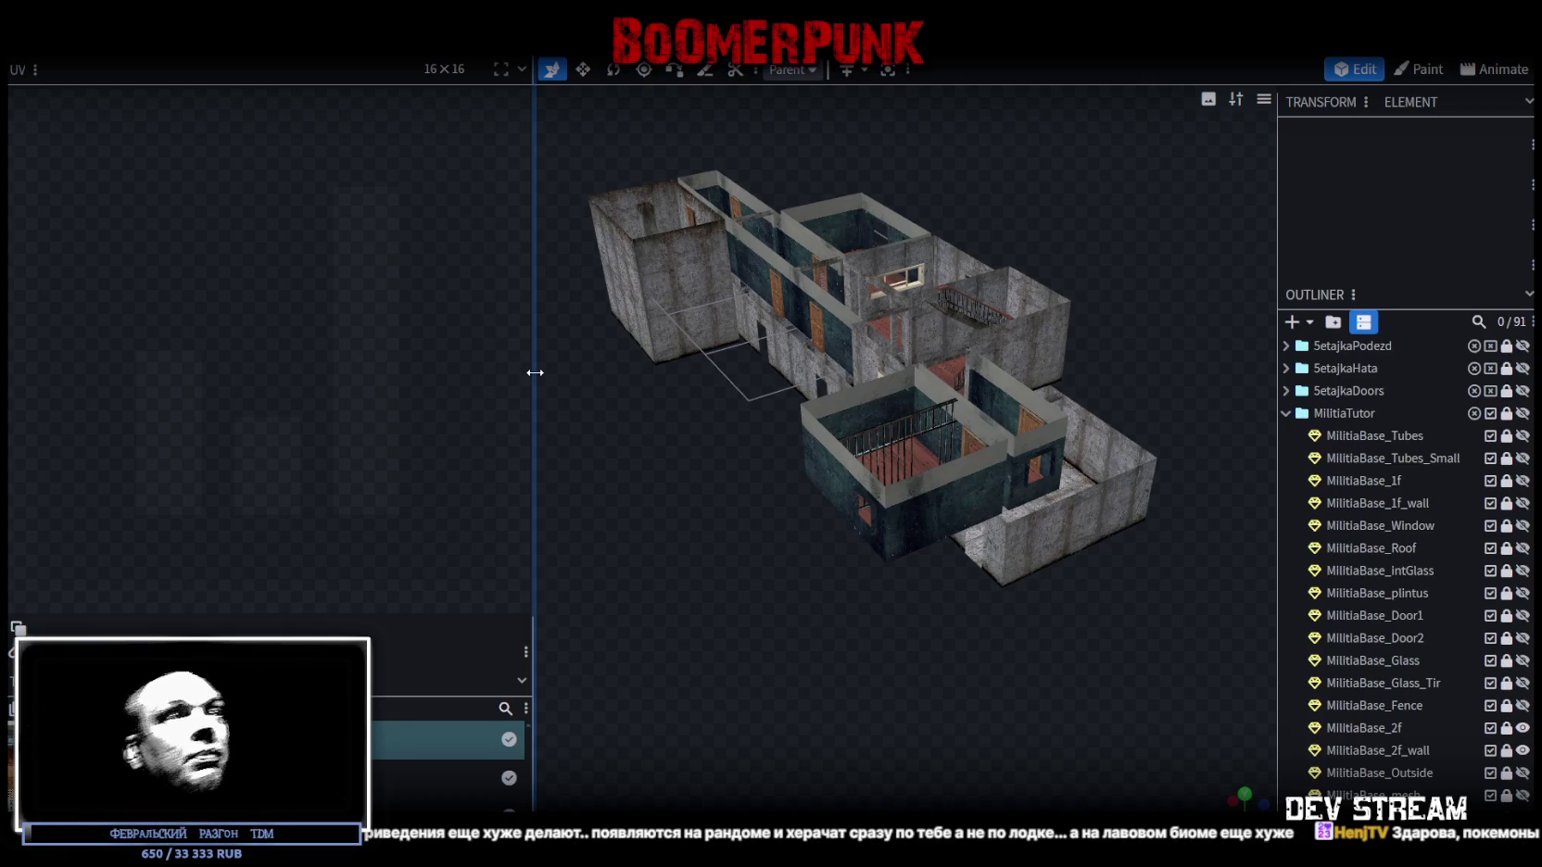
pyautogui.scroll(5, 779, 784)
pyautogui.moveTo(778, 783)
pyautogui.mouseDown()
pyautogui.moveTo(807, 618)
pyautogui.moveTo(689, 645)
pyautogui.moveTo(812, 619)
pyautogui.moveTo(782, 614)
pyautogui.mouseUp()
pyautogui.scroll(3, 761, 660)
pyautogui.scroll(-5, 782, 612)
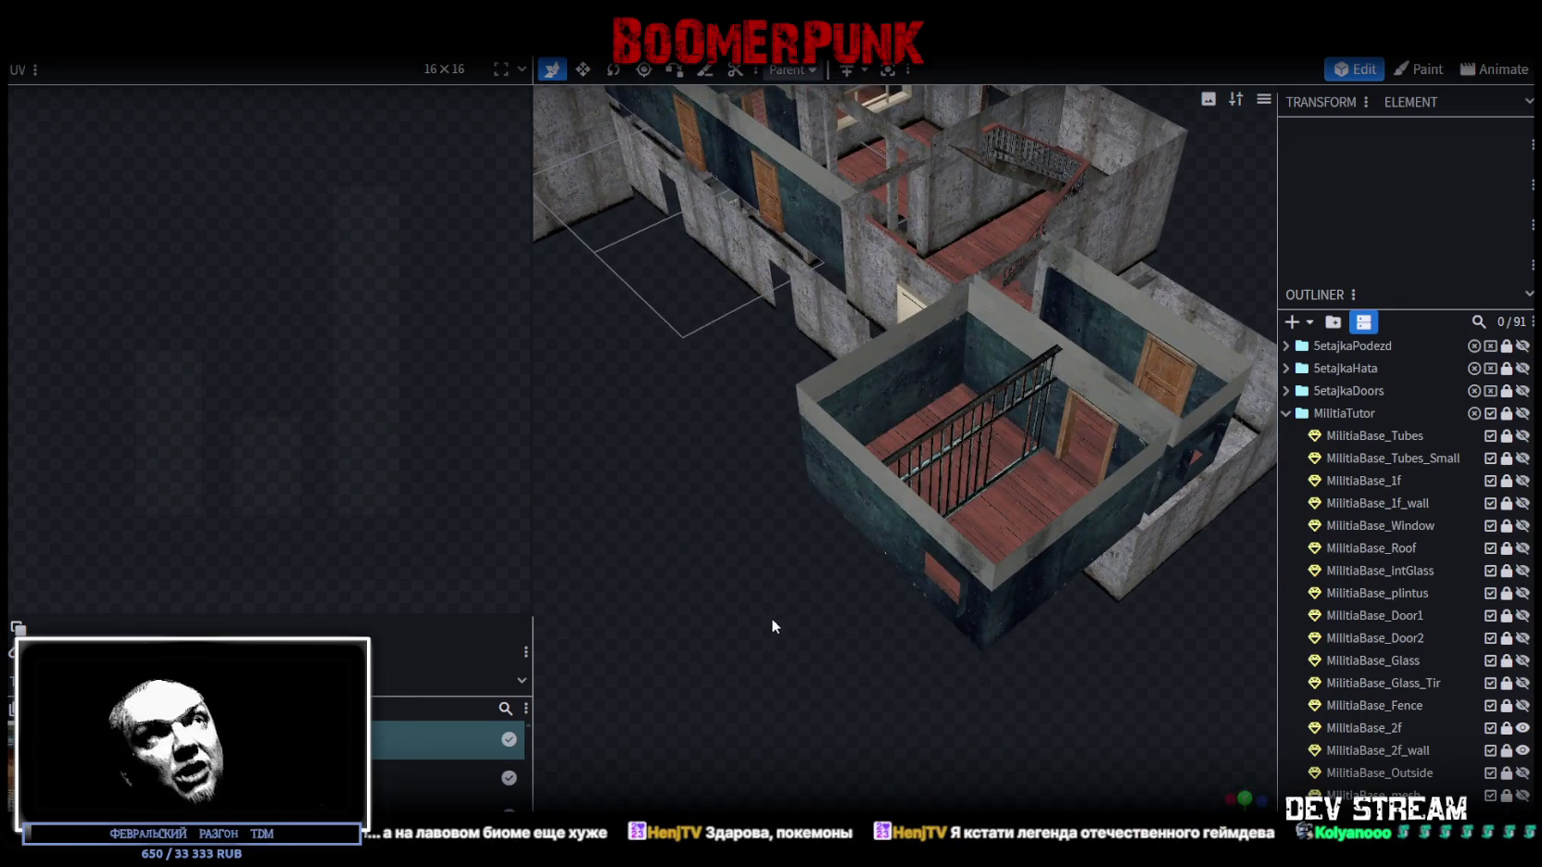
pyautogui.moveTo(768, 589)
pyautogui.mouseDown()
pyautogui.moveTo(645, 582)
pyautogui.moveTo(855, 682)
pyautogui.mouseUp()
pyautogui.moveTo(955, 716)
pyautogui.mouseDown()
pyautogui.moveTo(872, 730)
pyautogui.moveTo(807, 721)
pyautogui.moveTo(935, 711)
pyautogui.moveTo(724, 692)
pyautogui.moveTo(975, 697)
pyautogui.moveTo(981, 680)
pyautogui.moveTo(748, 702)
pyautogui.moveTo(861, 660)
pyautogui.moveTo(968, 665)
pyautogui.moveTo(1043, 719)
pyautogui.moveTo(987, 687)
pyautogui.moveTo(1006, 695)
pyautogui.mouseUp()
pyautogui.scroll(3, 750, 703)
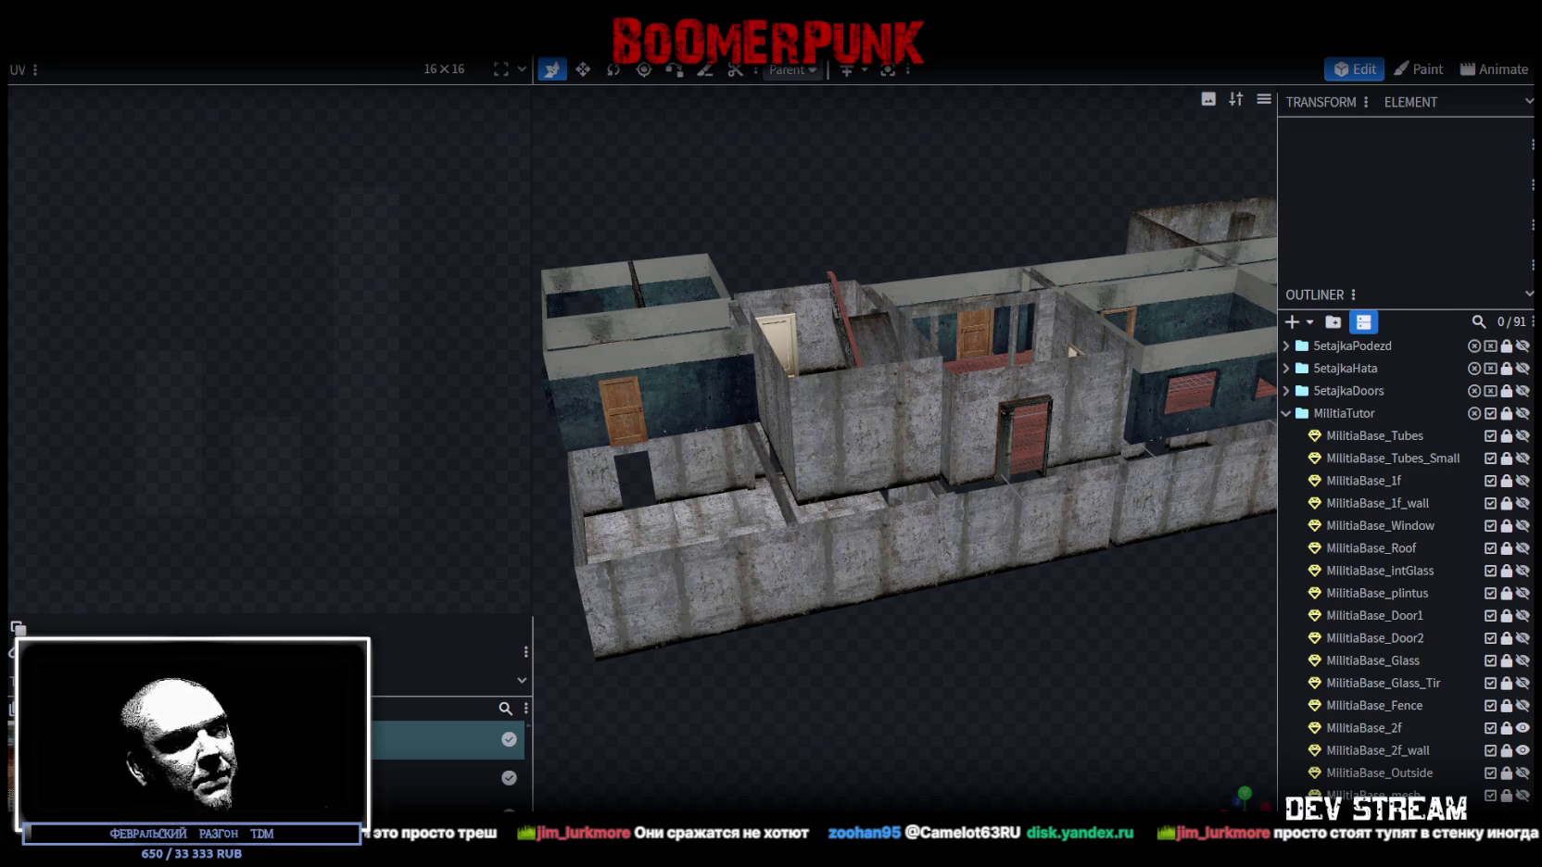
pyautogui.moveTo(834, 811)
pyautogui.mouseDown()
pyautogui.moveTo(834, 443)
pyautogui.moveTo(802, 216)
pyautogui.moveTo(832, 135)
pyautogui.mouseUp()
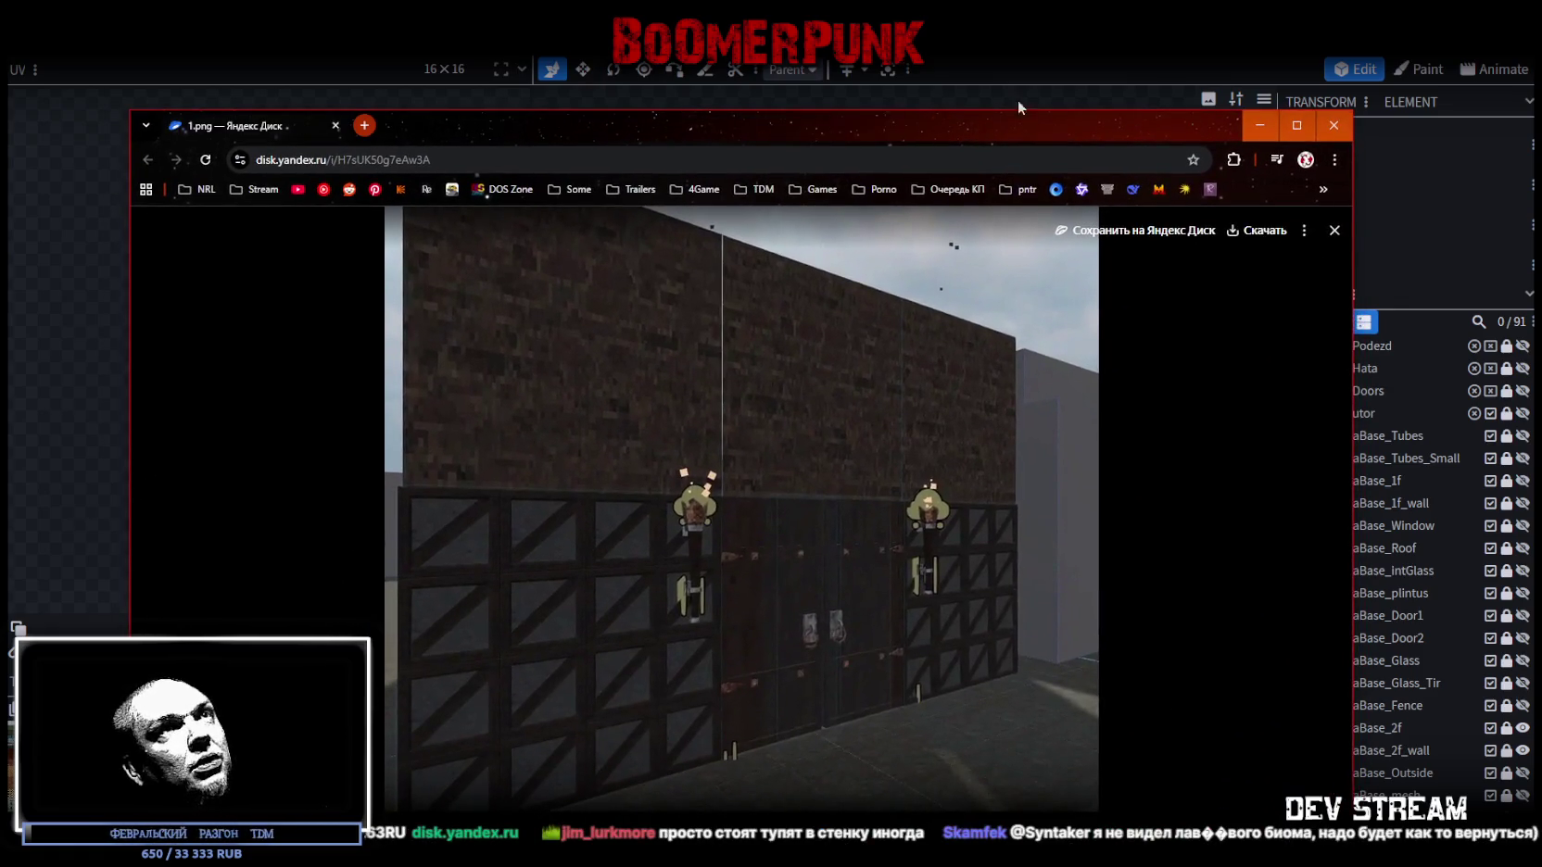
# - View the building screenshot full-screen, zoom in on the double doors and back out, then switch windows
pyautogui.doubleClick(832, 136)
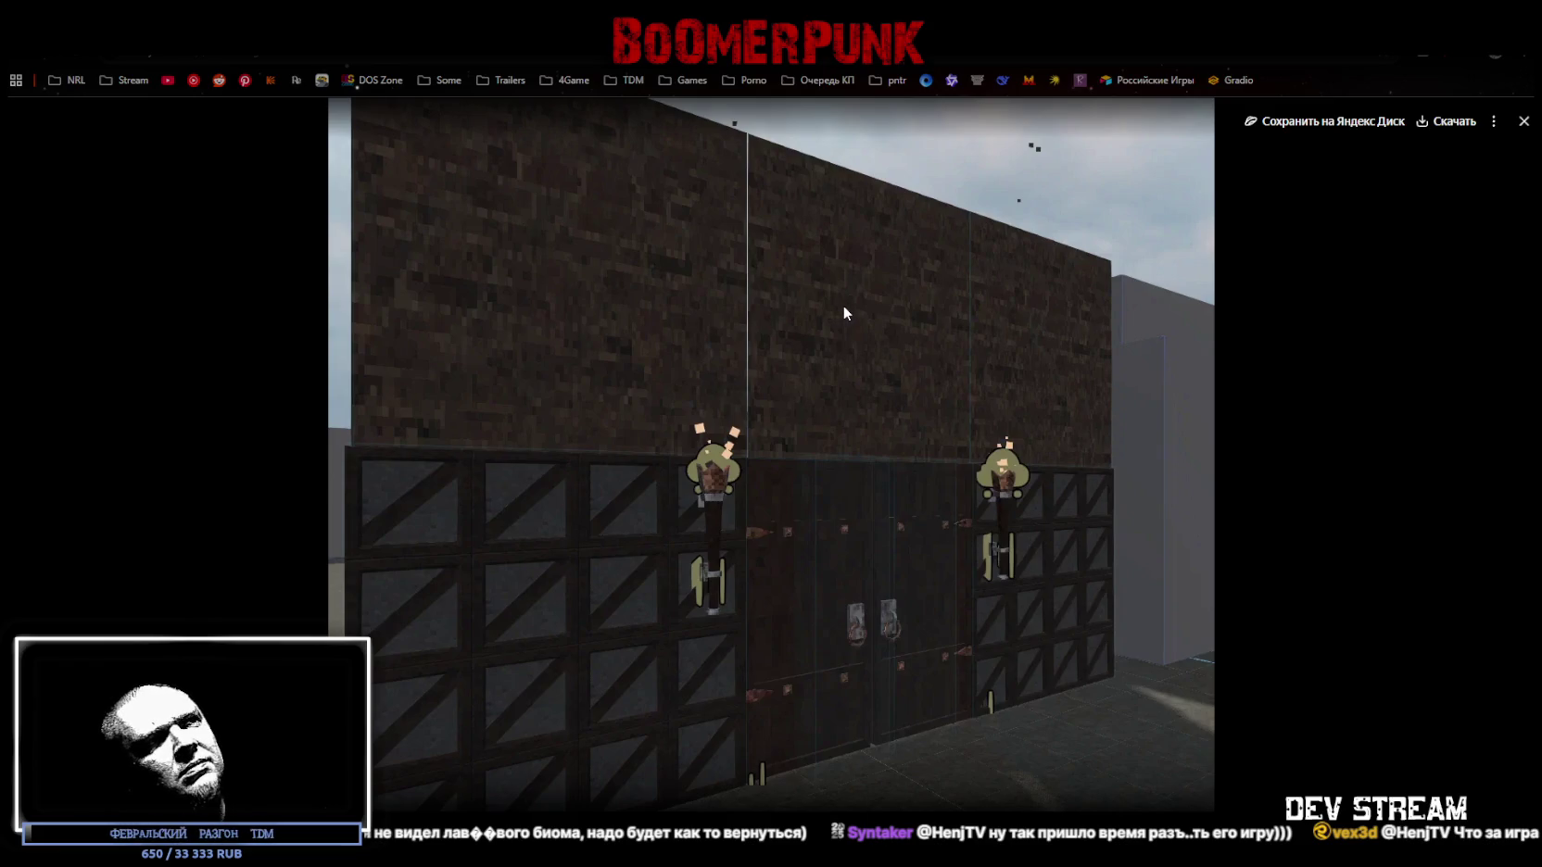
pyautogui.scroll(3, 841, 728)
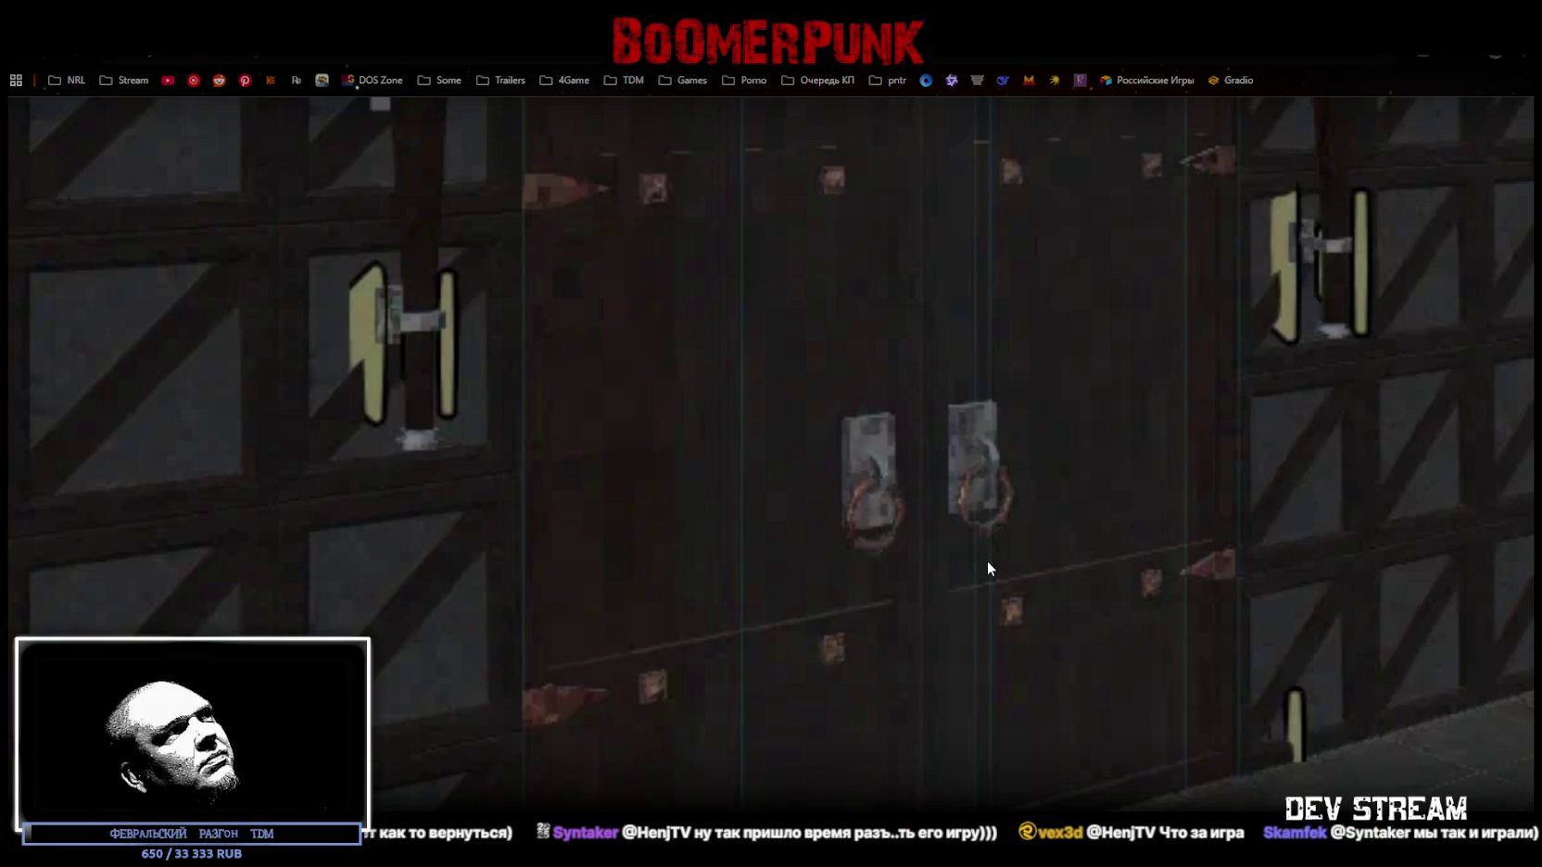
pyautogui.scroll(-3, 987, 568)
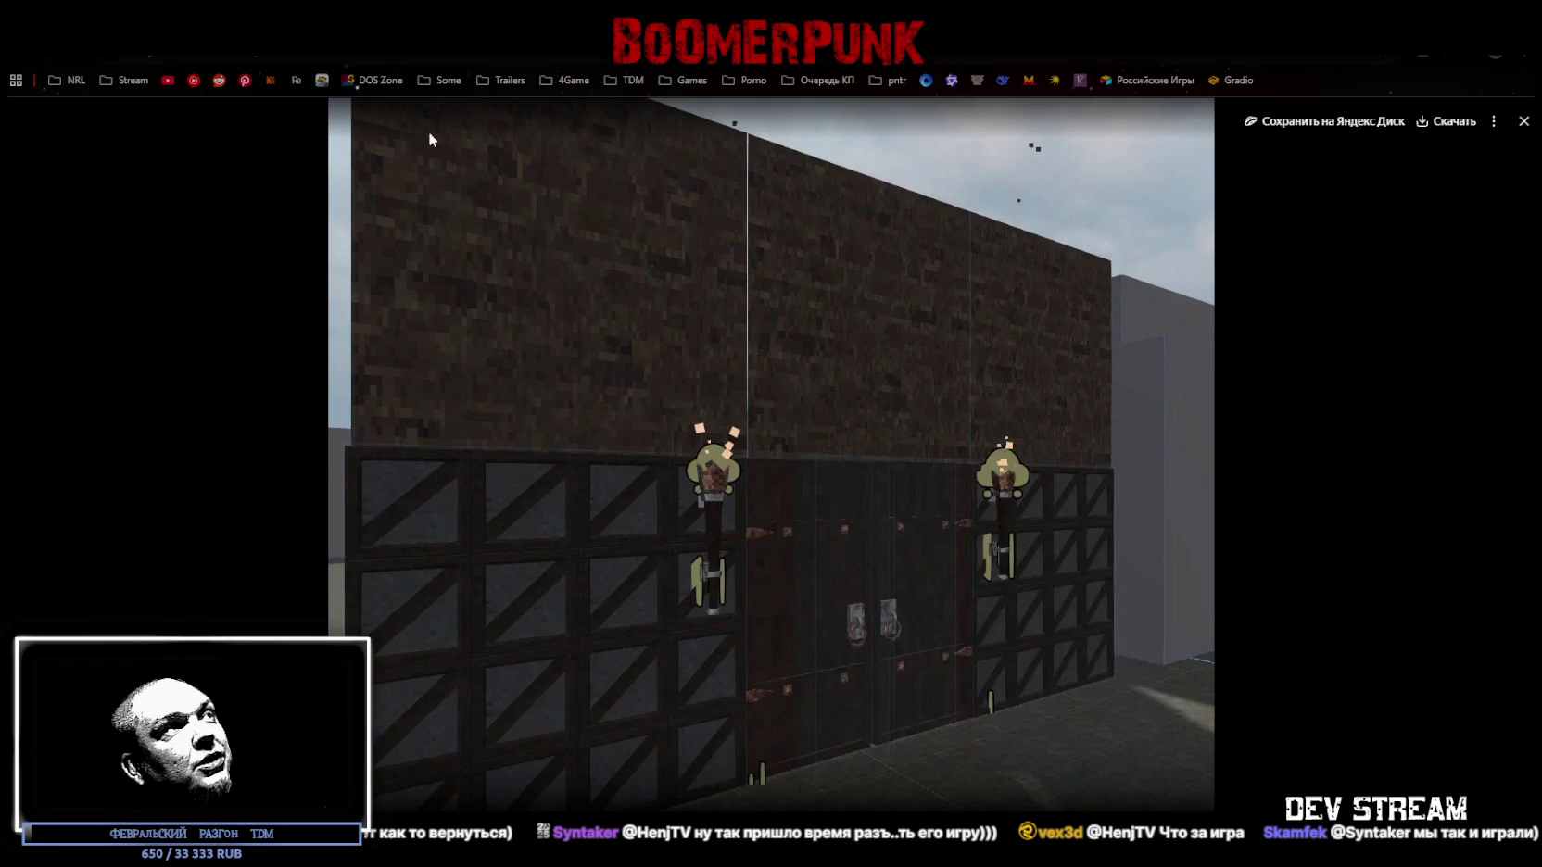
pyautogui.hotkey('alt', 'Tab')
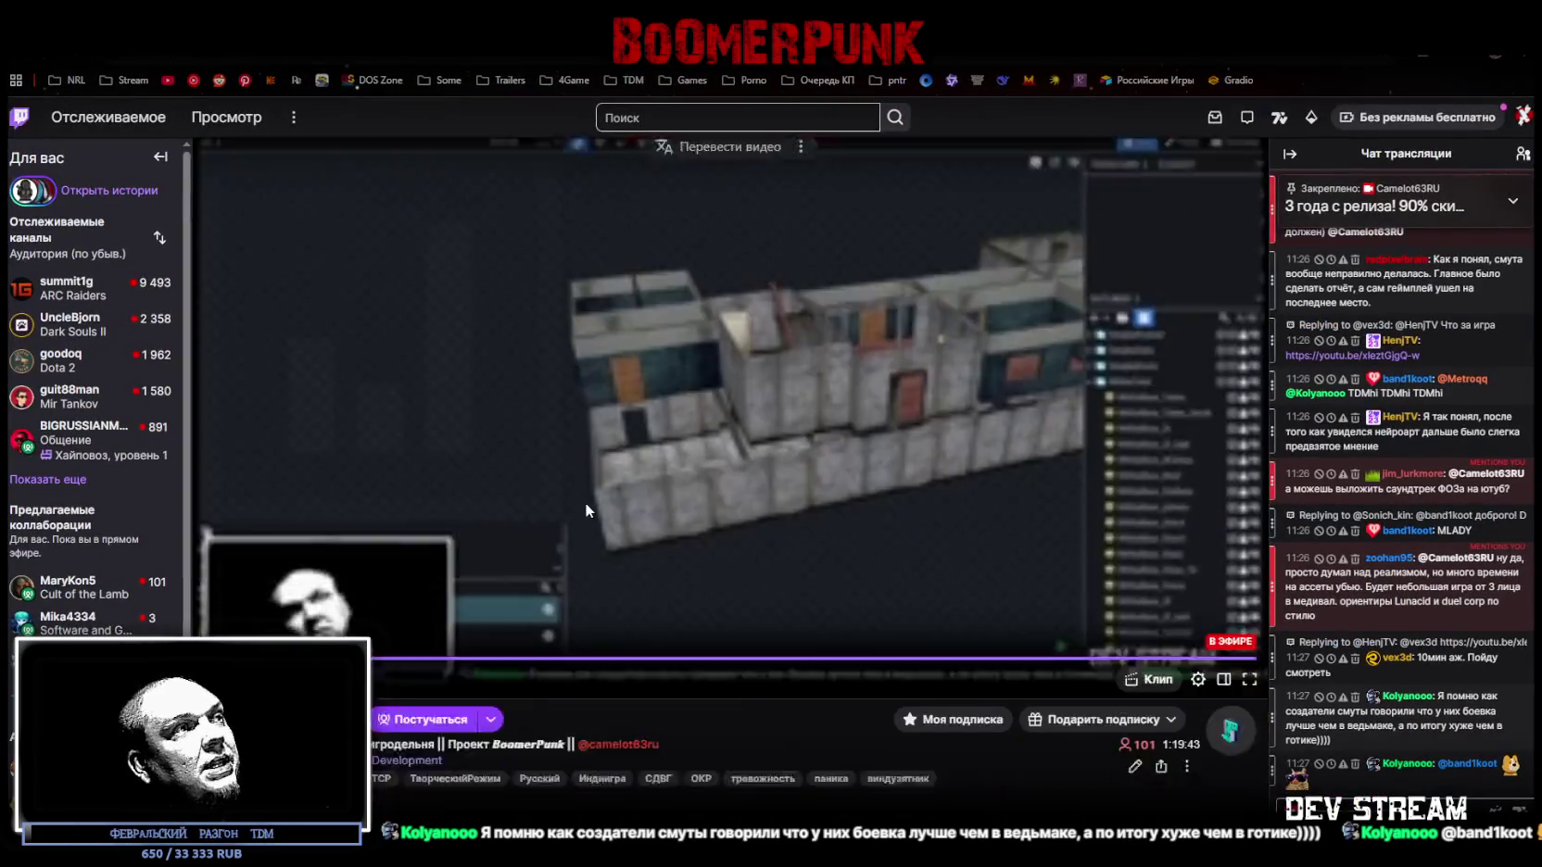
# - Open the 'Музыка из игры' link under Tell Some Story: Foz in the channel panels
pyautogui.scroll(-7, 623, 493)
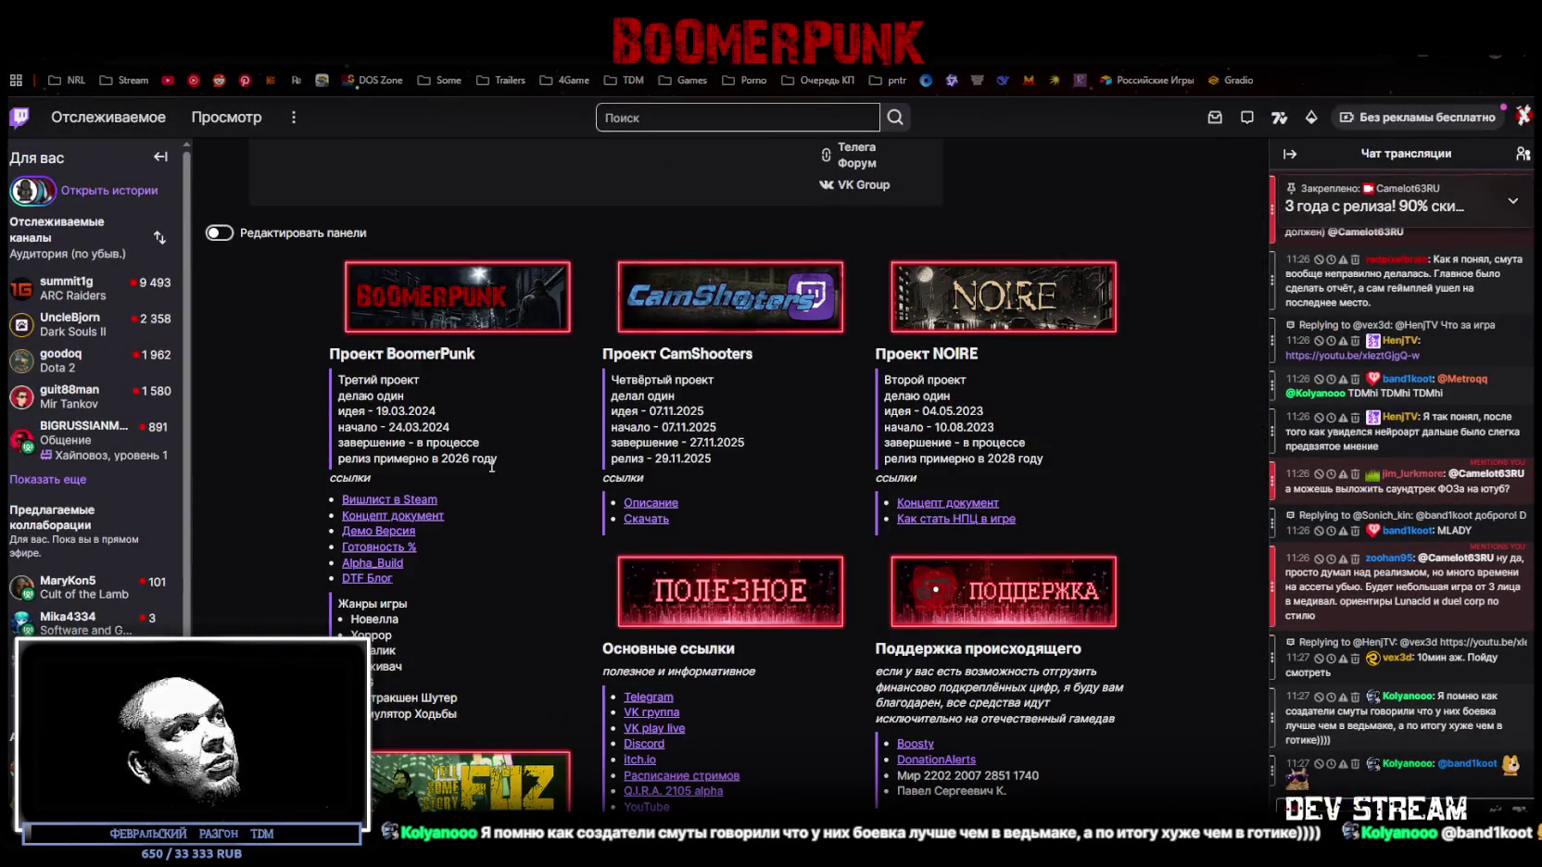
pyautogui.scroll(-5, 400, 530)
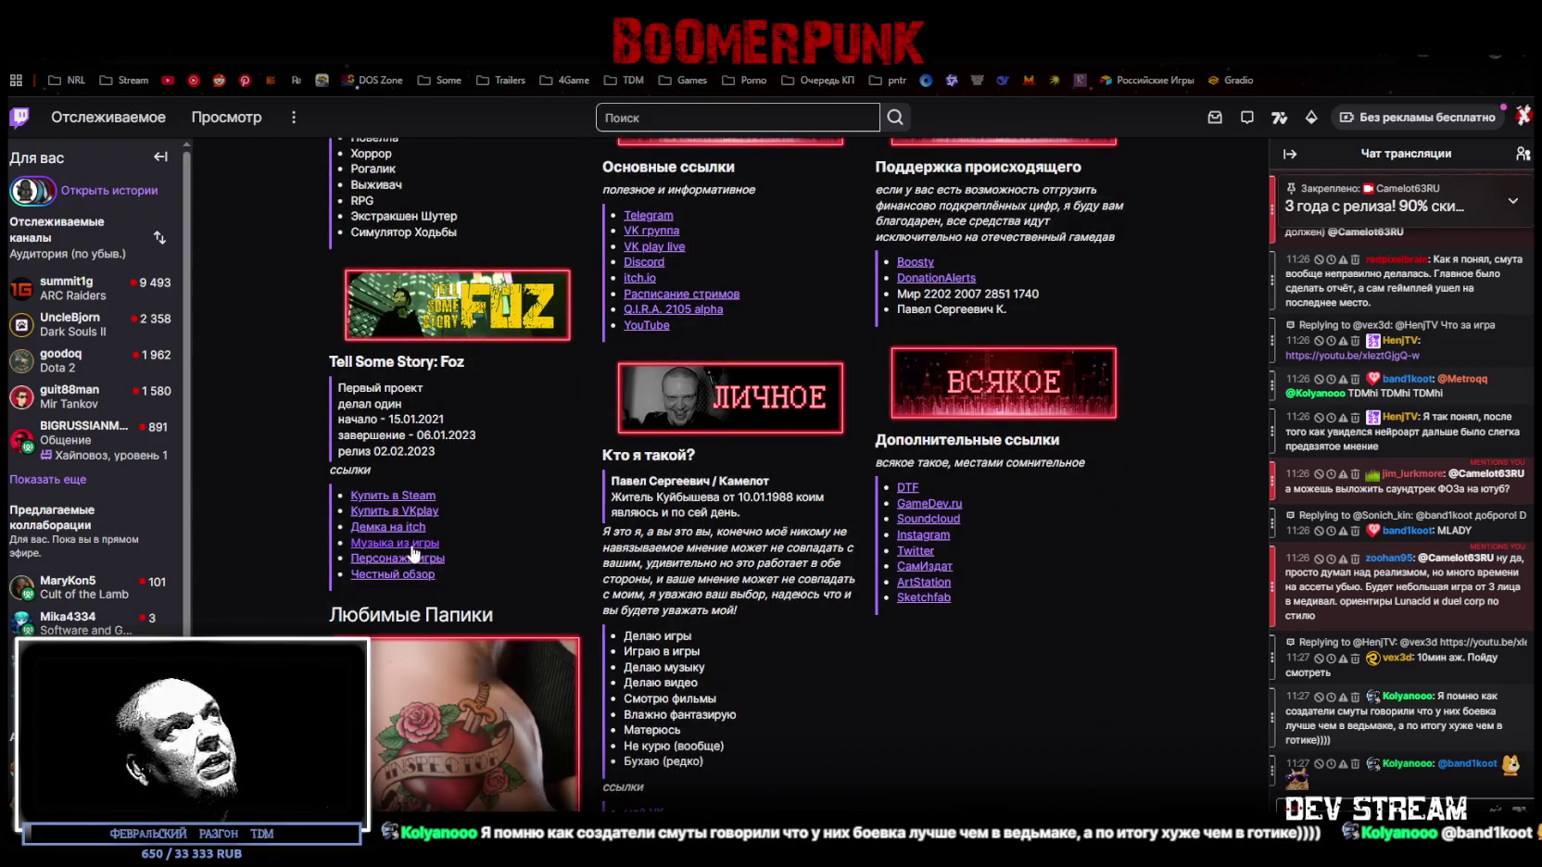
pyautogui.click(1020, 343)
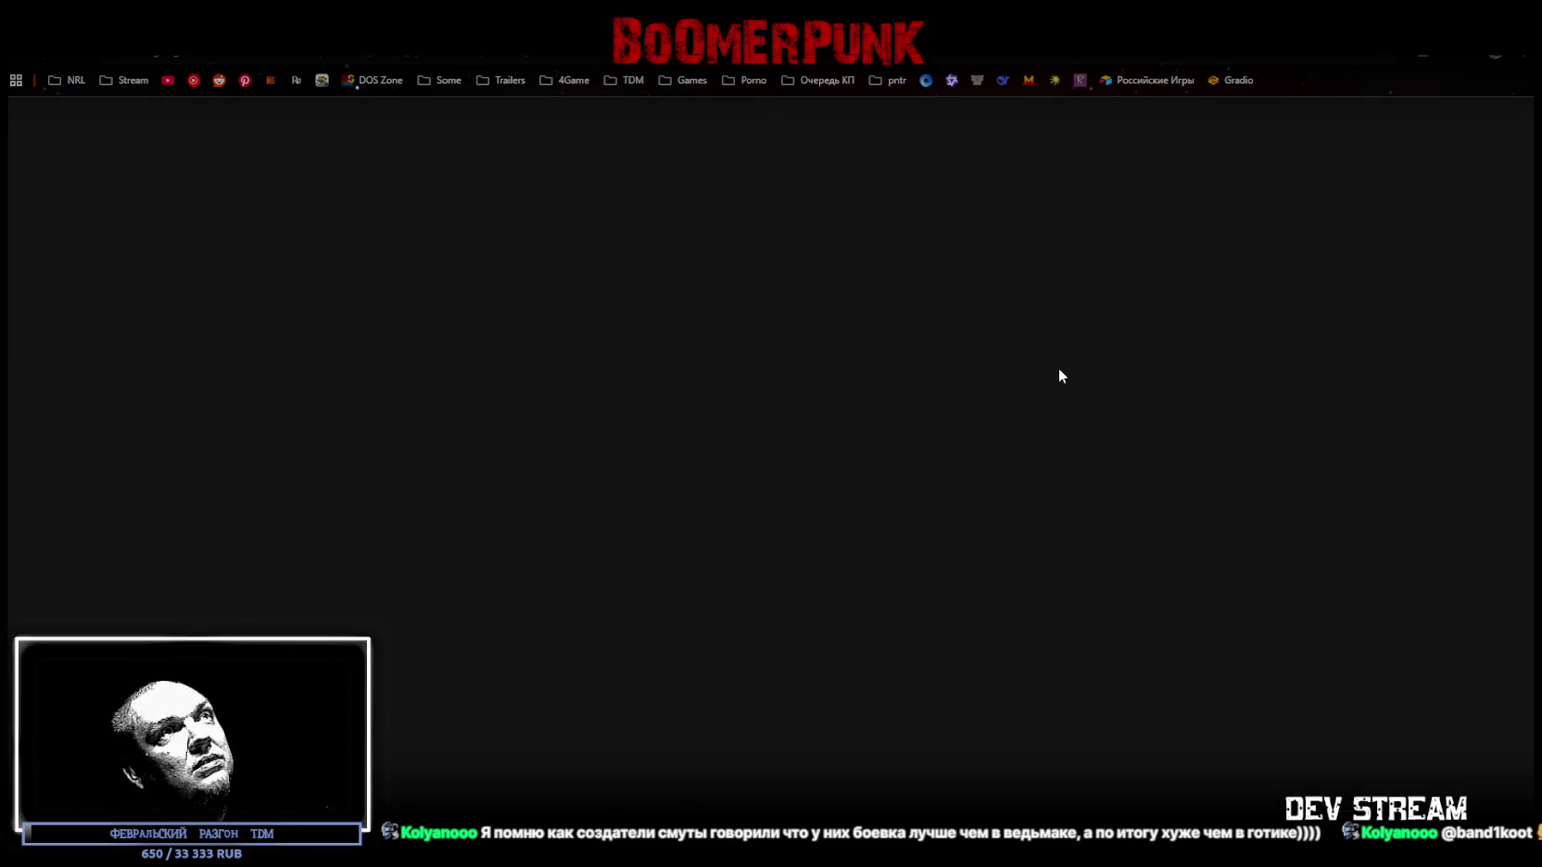